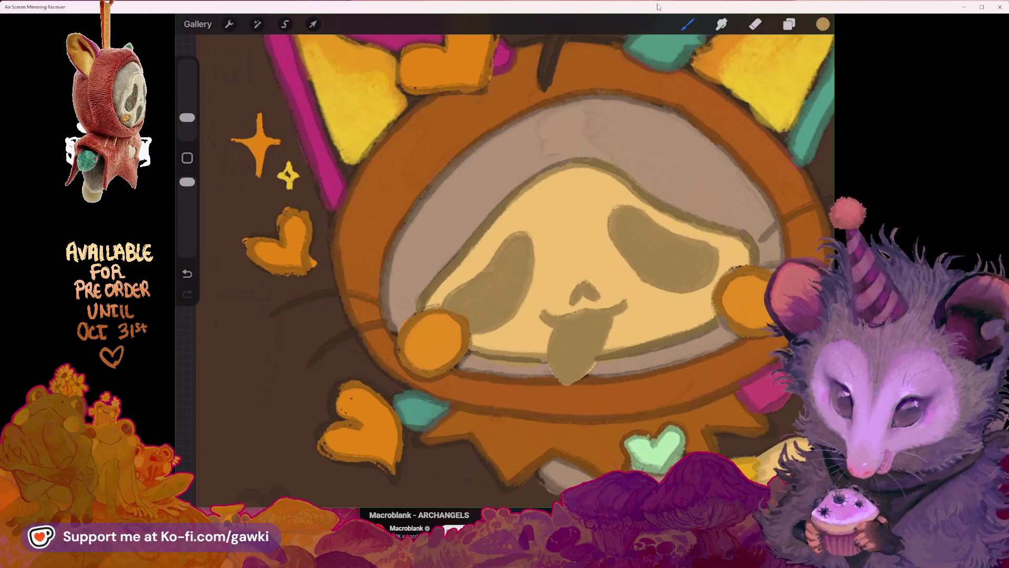
# Zoom out to view the whole card with the ghostface cat among its hearts
pyautogui.scroll(-2, 515, 262)
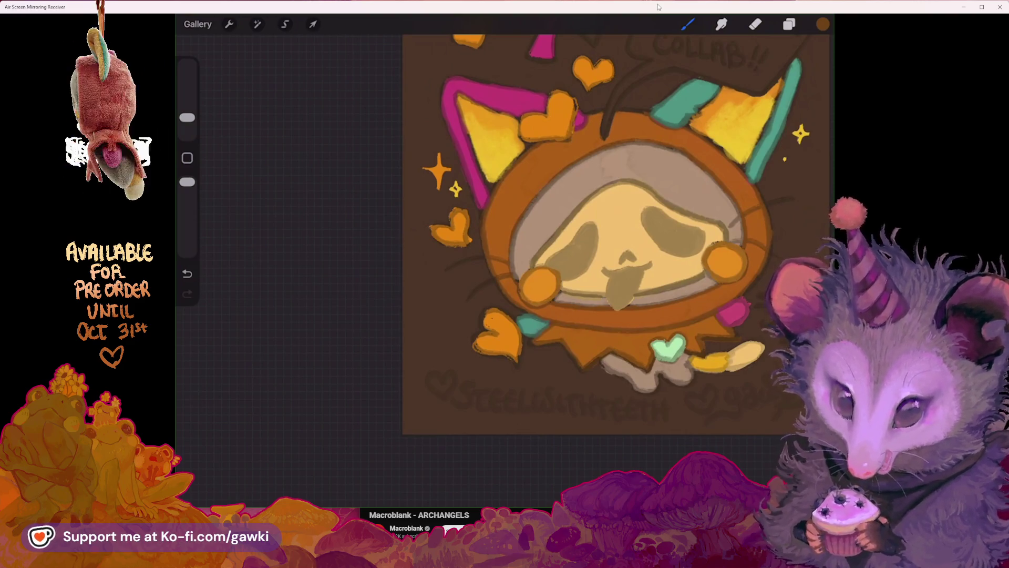
# Pan up to the THANK YOU lettering and bring the music browser forward
pyautogui.scroll(2, 615, 235)
pyautogui.scroll(5, 473, 210)
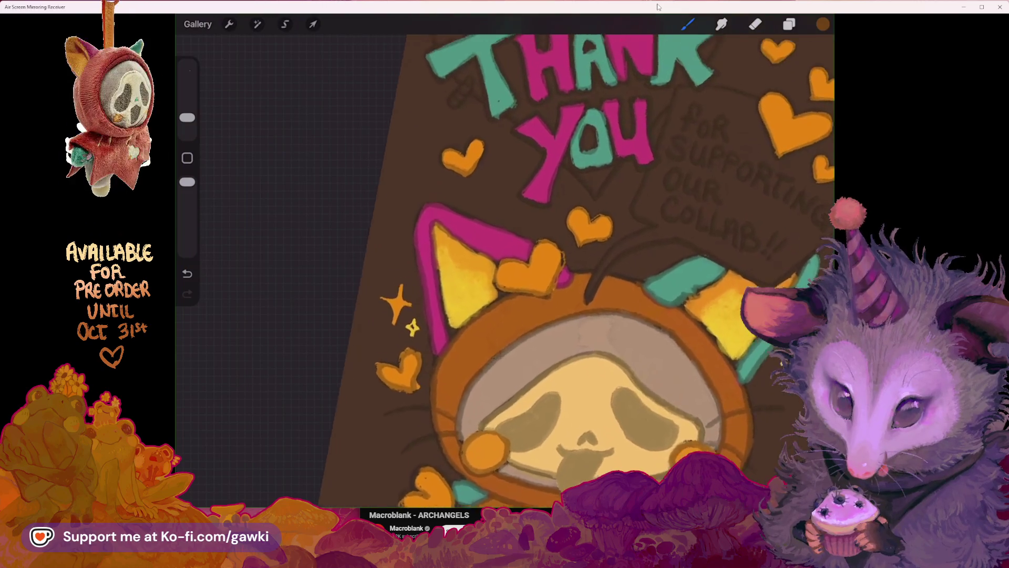
pyautogui.scroll(3, 473, 262)
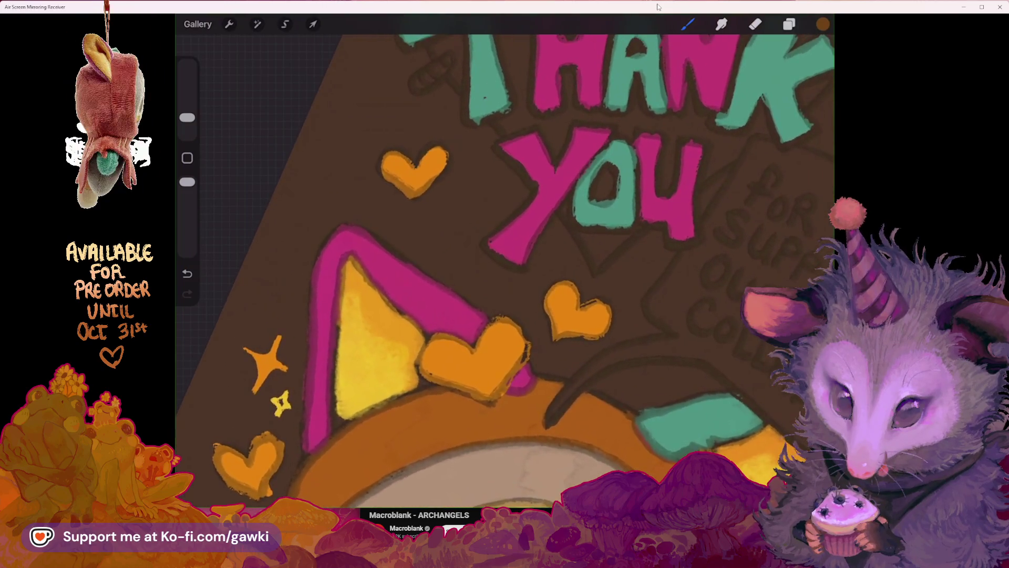
pyautogui.scroll(2, 472, 262)
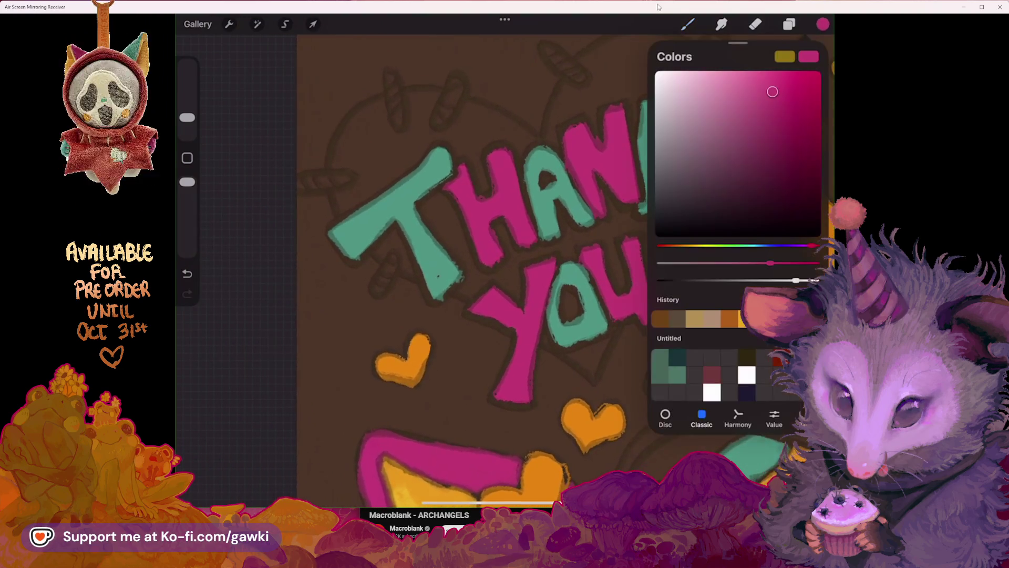
pyautogui.hotkey('alt', 'Tab')
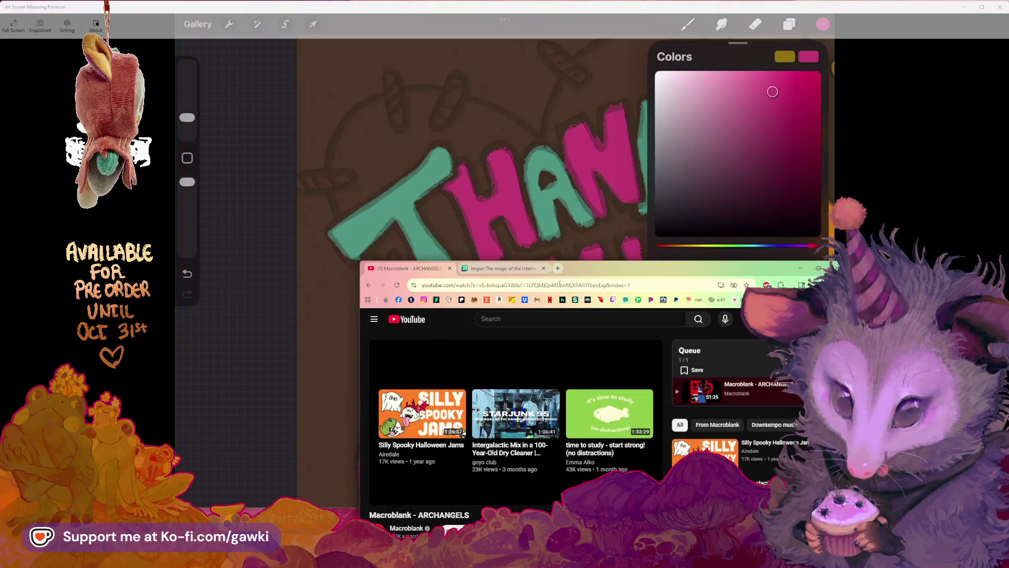
# Start the Silly Spooky Halloween Jams video and position the browser window over the canvas
pyautogui.moveTo(598, 269); pyautogui.dragTo(560, 235)
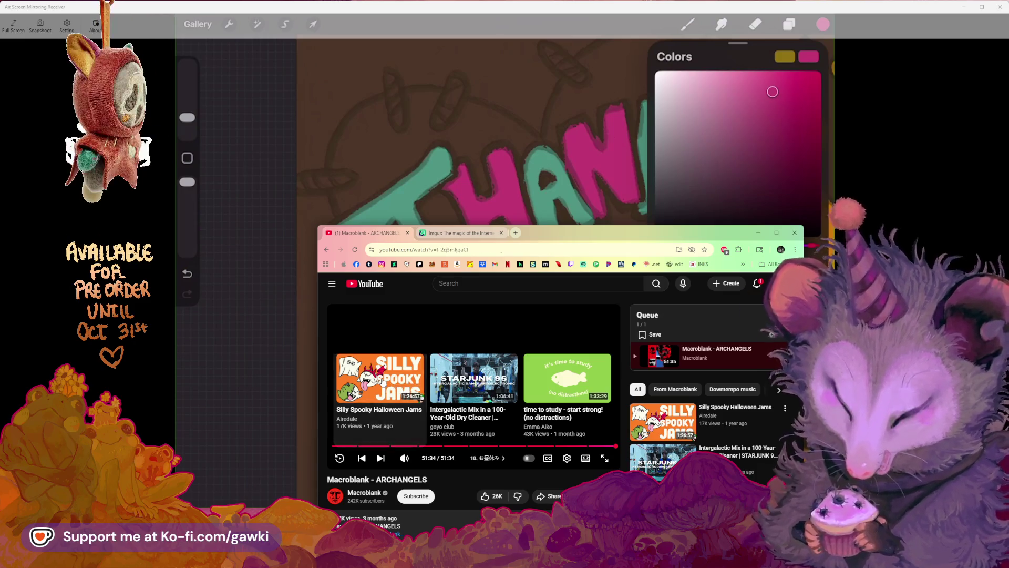
pyautogui.click(384, 381)
pyautogui.moveTo(628, 235)
pyautogui.mouseDown()
pyautogui.moveTo(662, 248)
pyautogui.moveTo(662, 226)
pyautogui.moveTo(671, 272)
pyautogui.mouseUp()
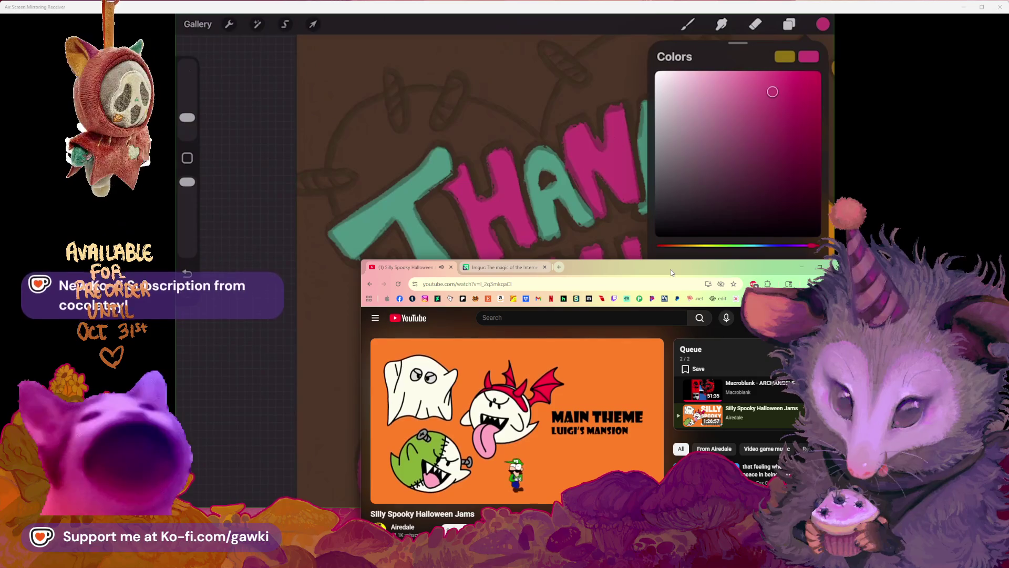
pyautogui.moveTo(748, 226)
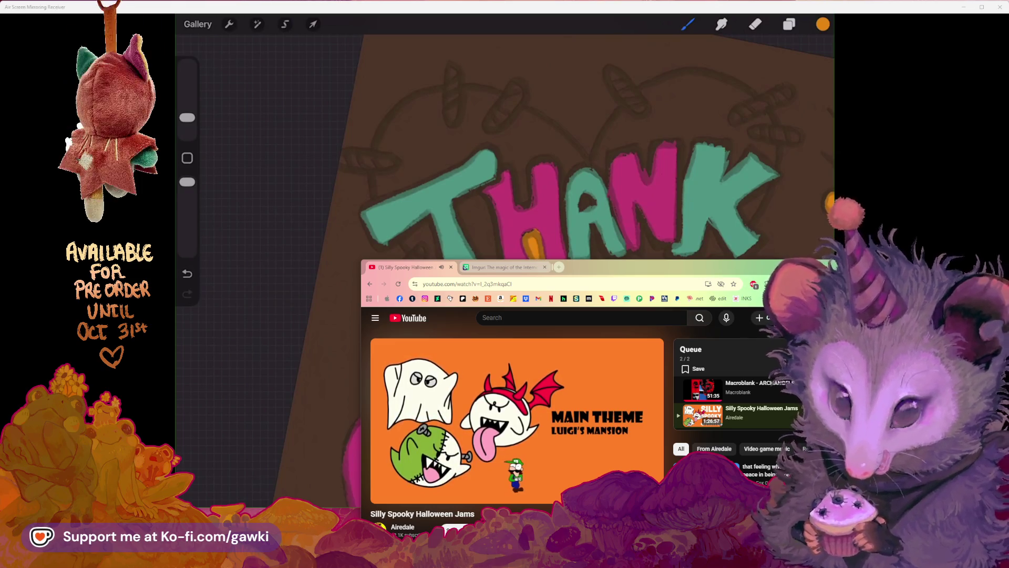
# Paint orange backing along the T, A and K of THANK and inside YOU's O
pyautogui.moveTo(485, 251)
pyautogui.mouseDown()
pyautogui.moveTo(463, 197)
pyautogui.moveTo(488, 208)
pyautogui.moveTo(497, 254)
pyautogui.moveTo(474, 208)
pyautogui.moveTo(490, 253)
pyautogui.mouseUp()
pyautogui.moveTo(599, 199); pyautogui.dragTo(542, 195)
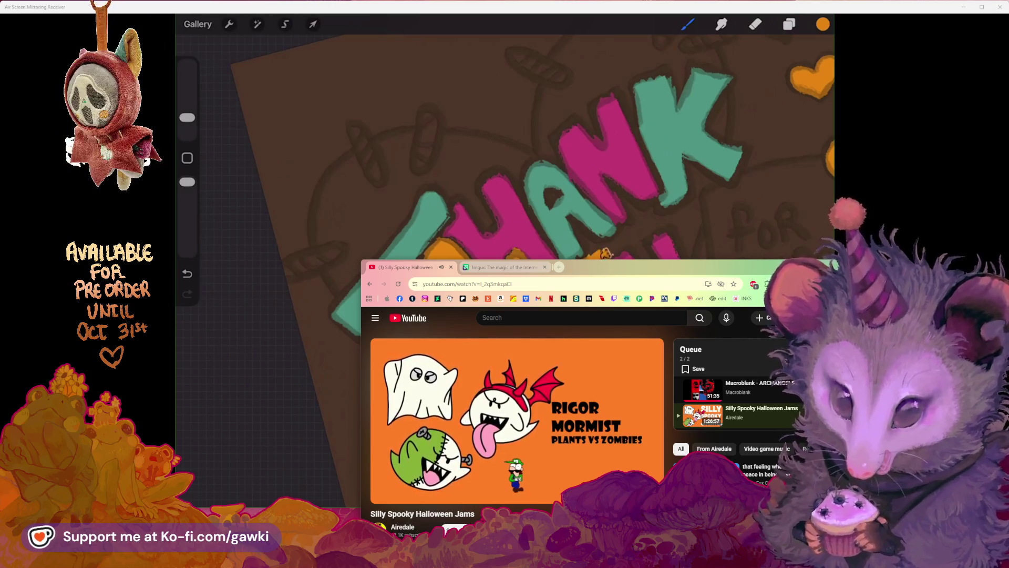
pyautogui.moveTo(592, 254)
pyautogui.mouseDown()
pyautogui.moveTo(580, 232)
pyautogui.moveTo(610, 247)
pyautogui.moveTo(622, 237)
pyautogui.moveTo(604, 255)
pyautogui.moveTo(625, 236)
pyautogui.moveTo(626, 251)
pyautogui.moveTo(628, 237)
pyautogui.mouseUp()
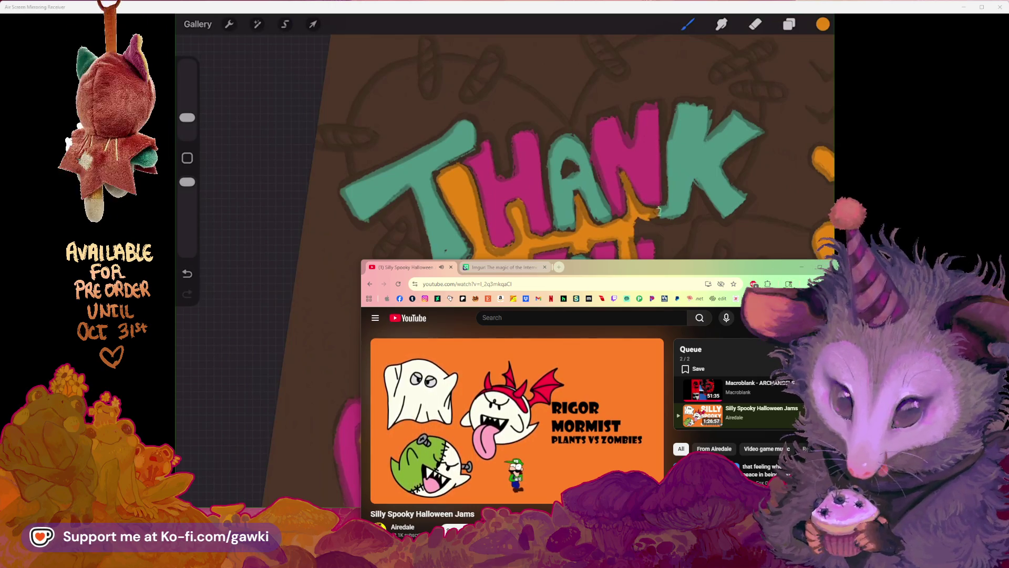
pyautogui.moveTo(658, 210)
pyautogui.mouseDown()
pyautogui.moveTo(643, 223)
pyautogui.moveTo(660, 250)
pyautogui.moveTo(682, 238)
pyautogui.mouseUp()
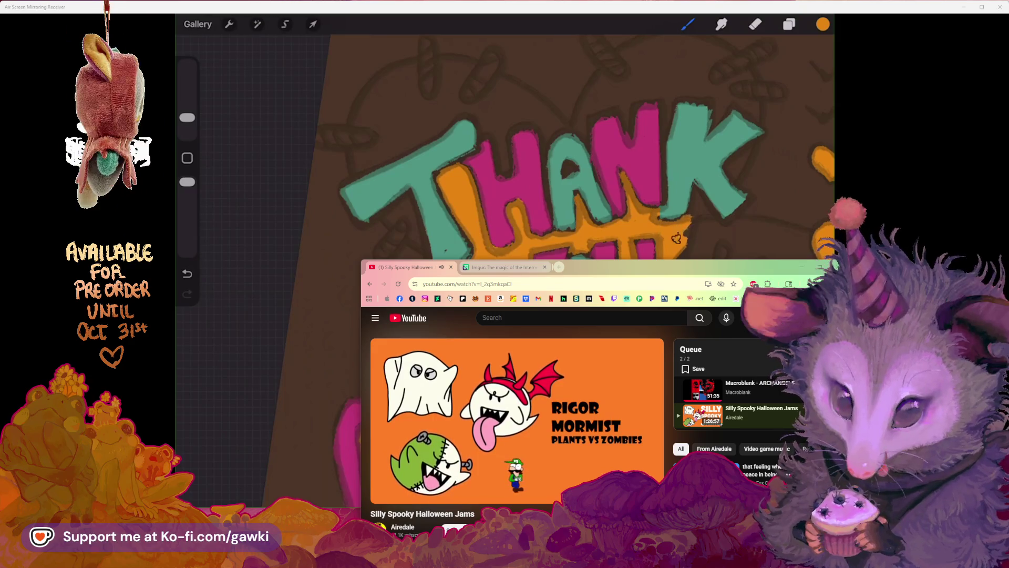
pyautogui.moveTo(626, 257); pyautogui.dragTo(635, 247)
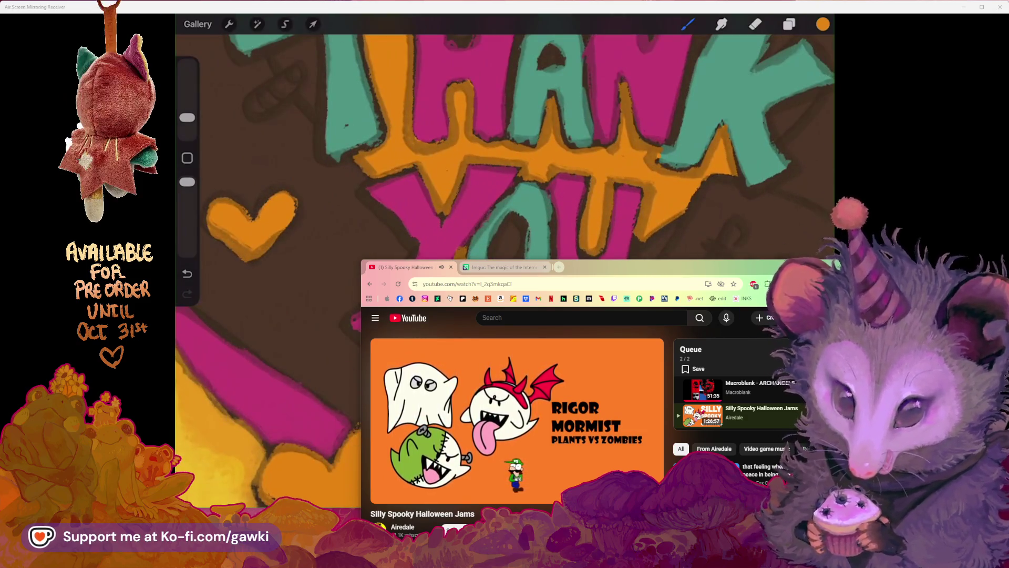
pyautogui.moveTo(504, 247)
pyautogui.mouseDown()
pyautogui.moveTo(499, 231)
pyautogui.moveTo(512, 223)
pyautogui.moveTo(521, 232)
pyautogui.mouseUp()
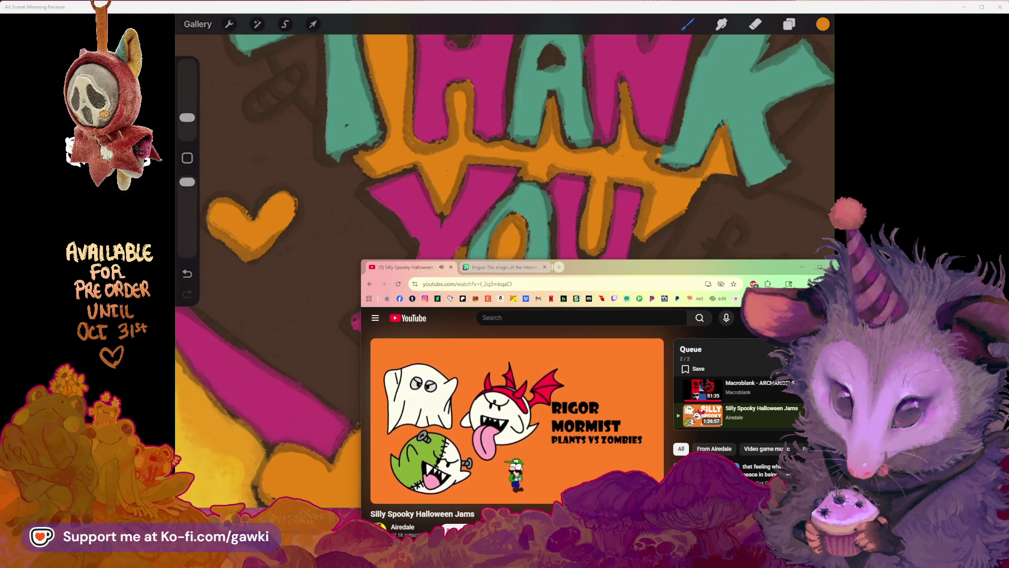
# Dab orange into the leftover gaps inside the A and beside the teal T
pyautogui.scroll(-5, 504, 158)
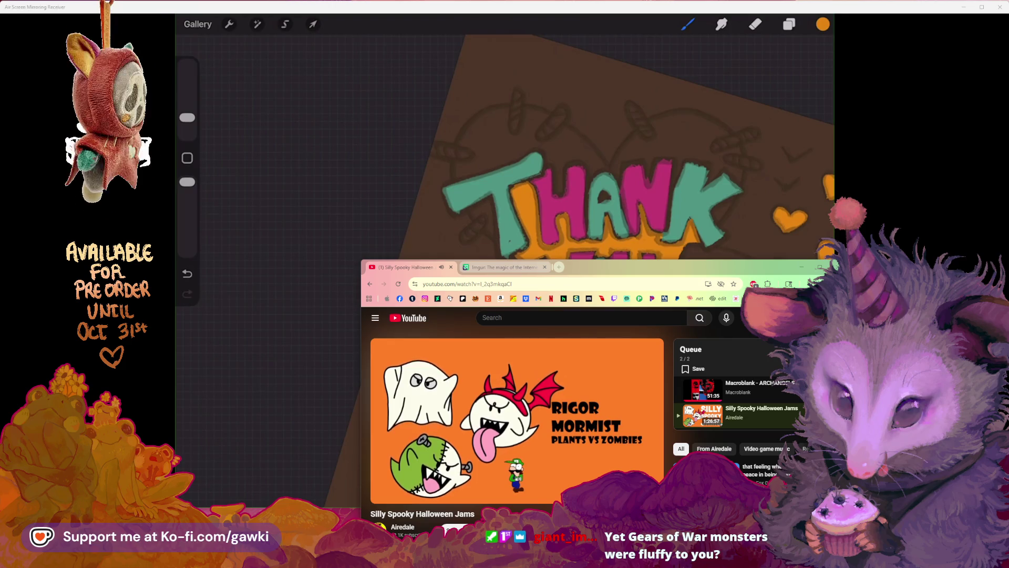
pyautogui.scroll(5, 504, 210)
pyautogui.moveTo(578, 223); pyautogui.dragTo(586, 223)
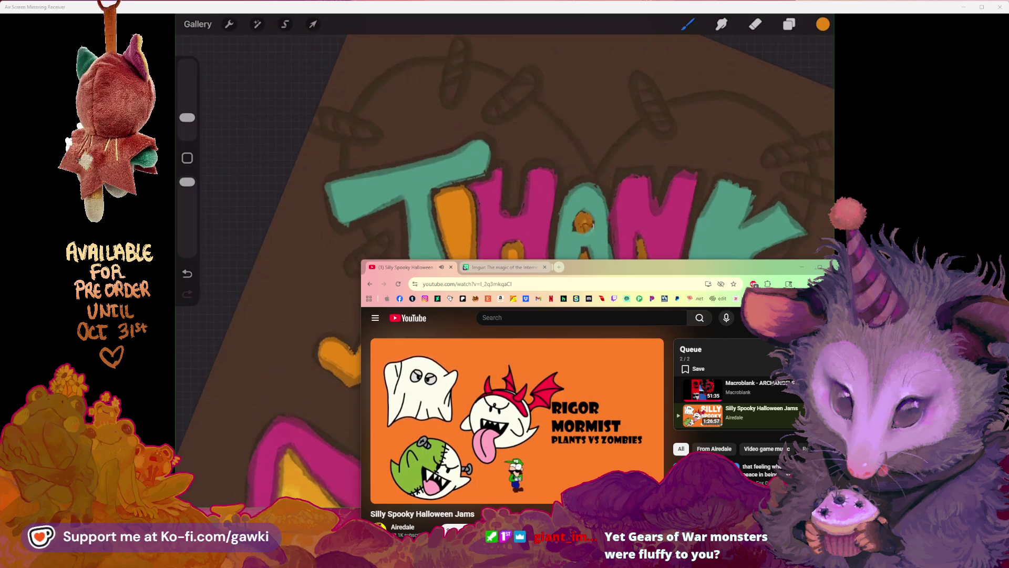
pyautogui.scroll(-5, 504, 210)
pyautogui.scroll(5, 505, 158)
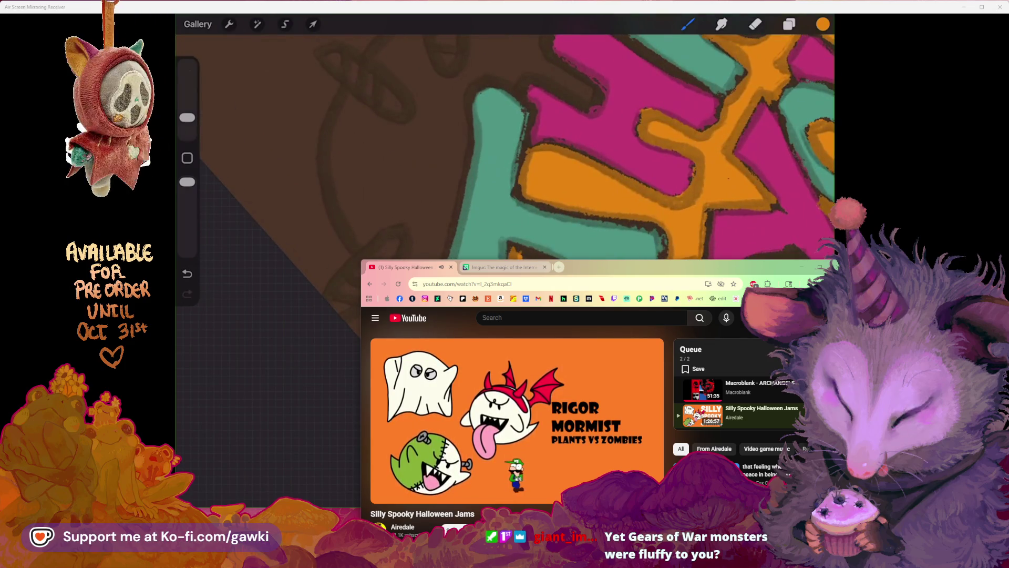
pyautogui.scroll(-5, 504, 157)
pyautogui.moveTo(536, 229)
pyautogui.mouseDown()
pyautogui.moveTo(546, 238)
pyautogui.moveTo(549, 197)
pyautogui.moveTo(550, 255)
pyautogui.mouseUp()
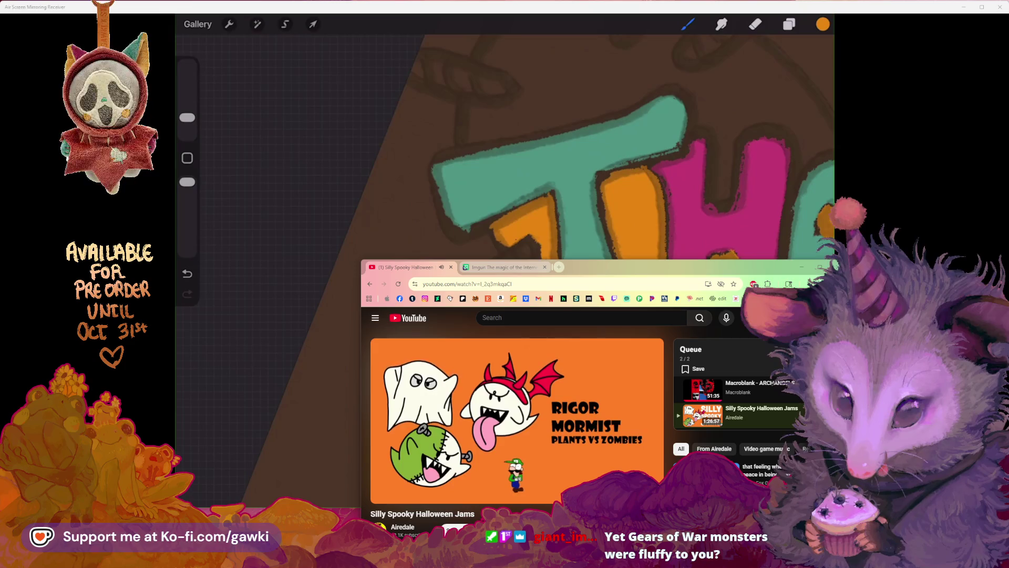
pyautogui.moveTo(539, 231); pyautogui.dragTo(544, 244)
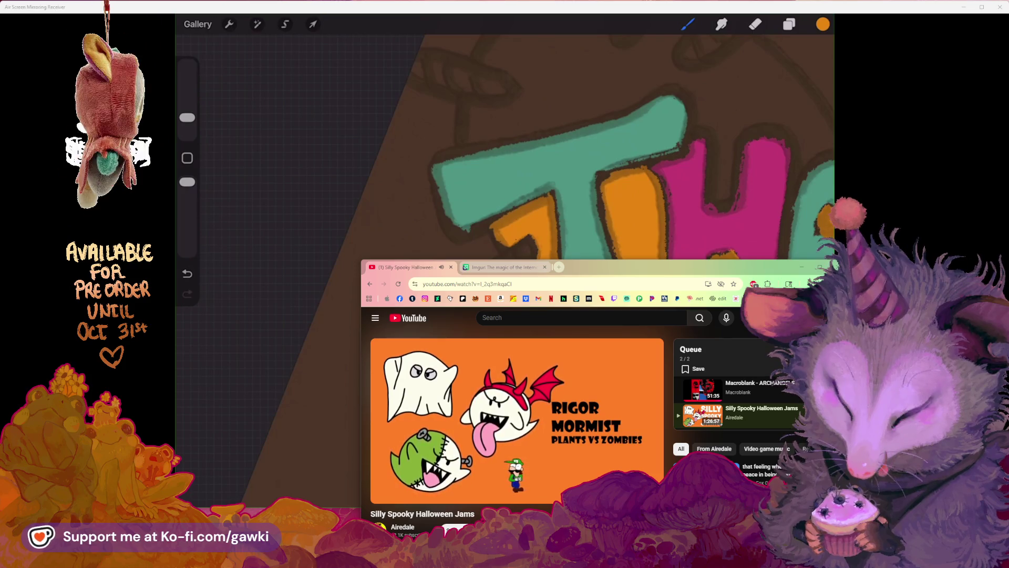
# Send the browser behind Procreate to reveal the full THANK YOU card
pyautogui.click(947, 51)
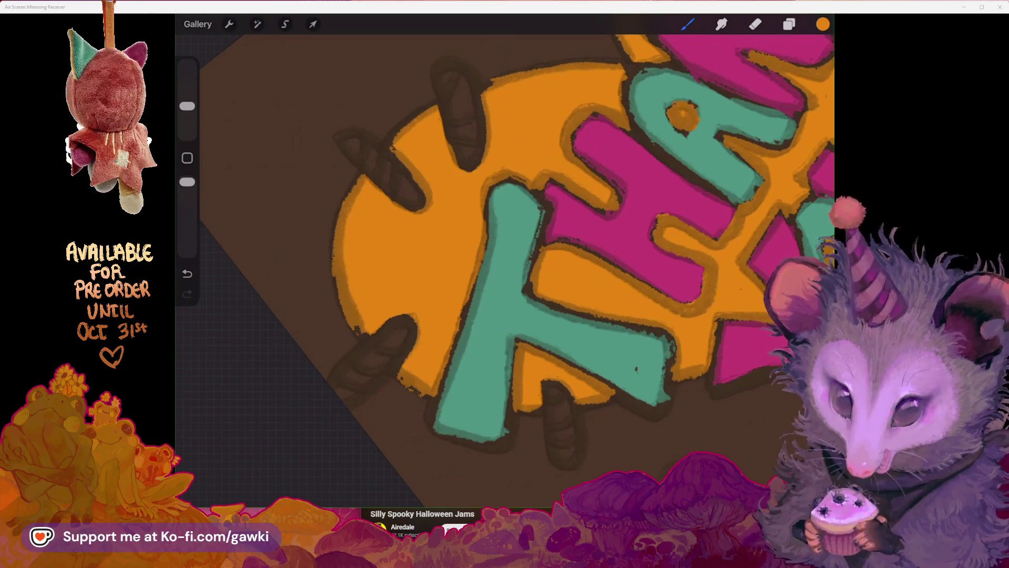
pyautogui.scroll(-5, 504, 262)
# Undo the last stroke and dab orange into the heart's notch above the A
pyautogui.scroll(3, 578, 263)
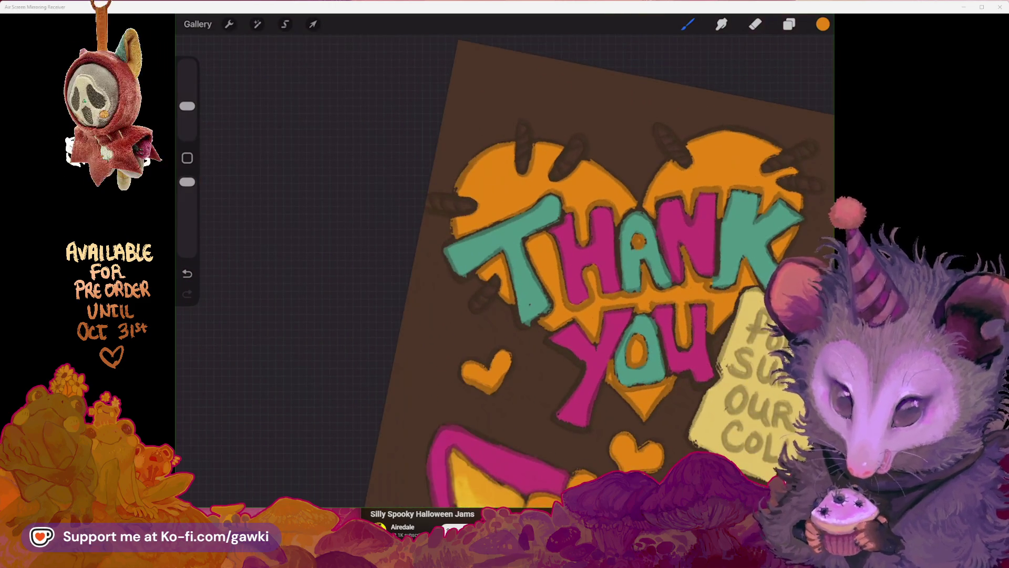
pyautogui.scroll(5, 526, 262)
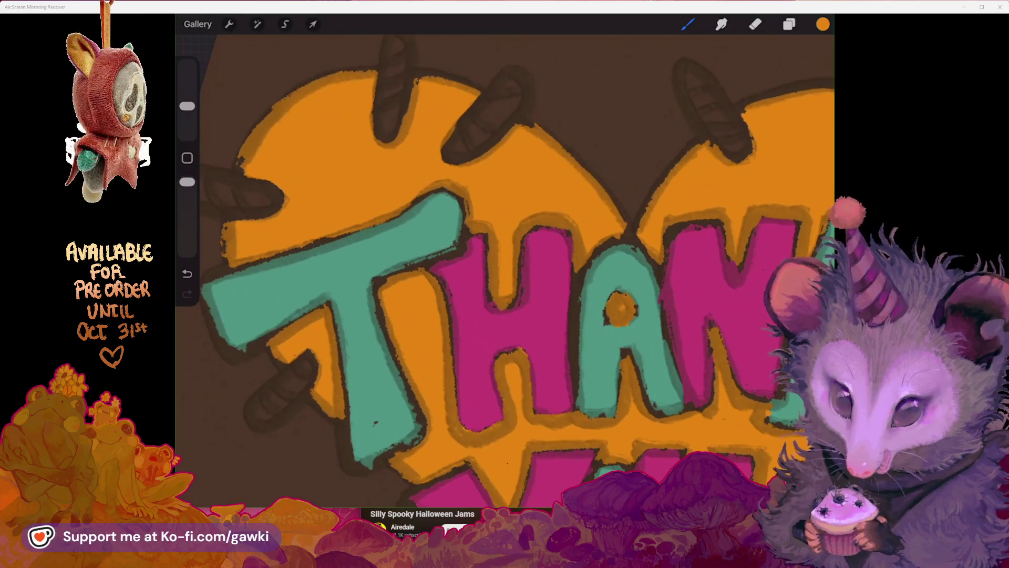
pyautogui.hotkey('ctrl', 'z')
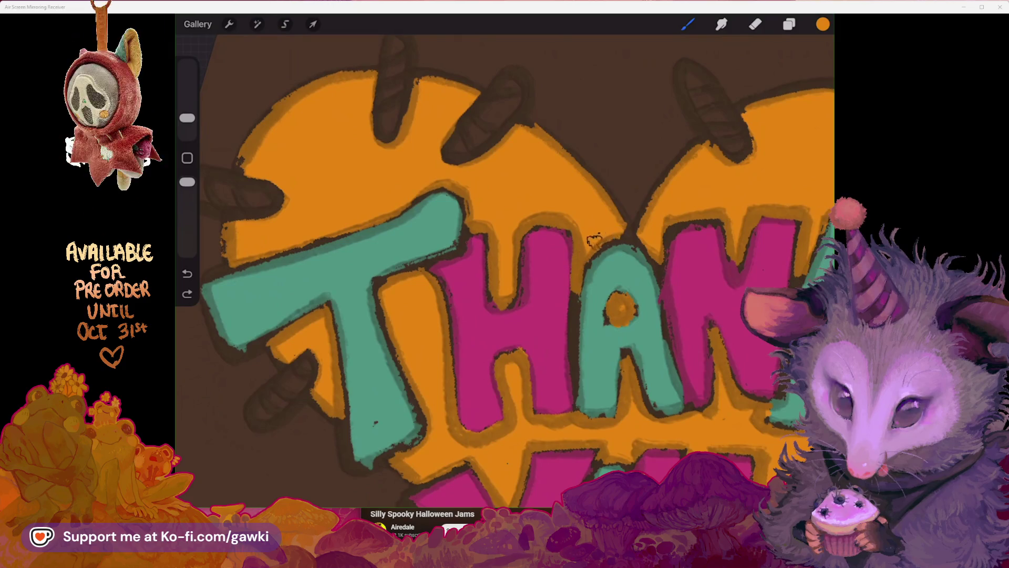
pyautogui.moveTo(627, 228)
pyautogui.mouseDown()
pyautogui.moveTo(641, 235)
pyautogui.moveTo(644, 226)
pyautogui.mouseUp()
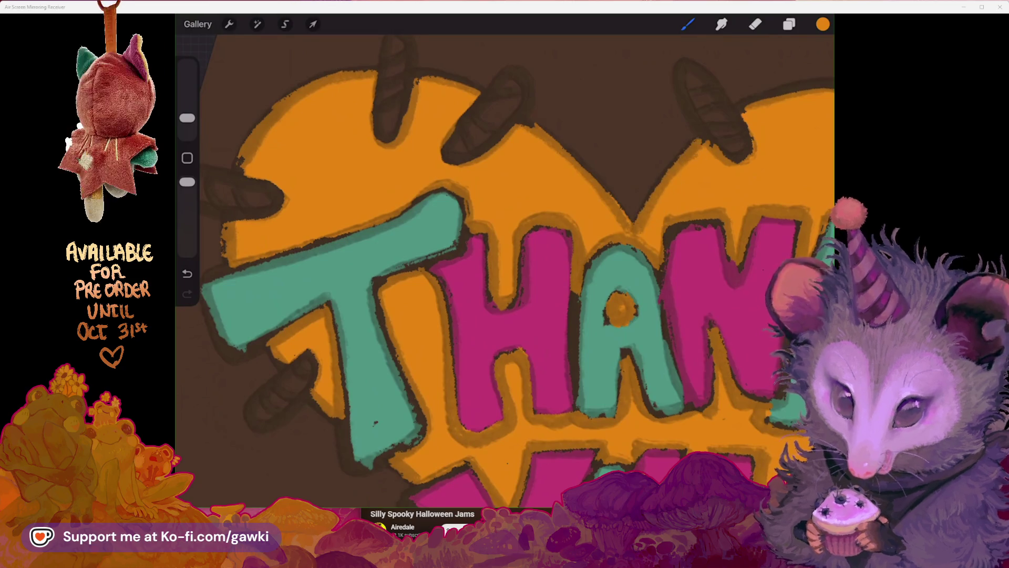
# Patch orange along the heart outline beside the teal T
pyautogui.scroll(3, 505, 271)
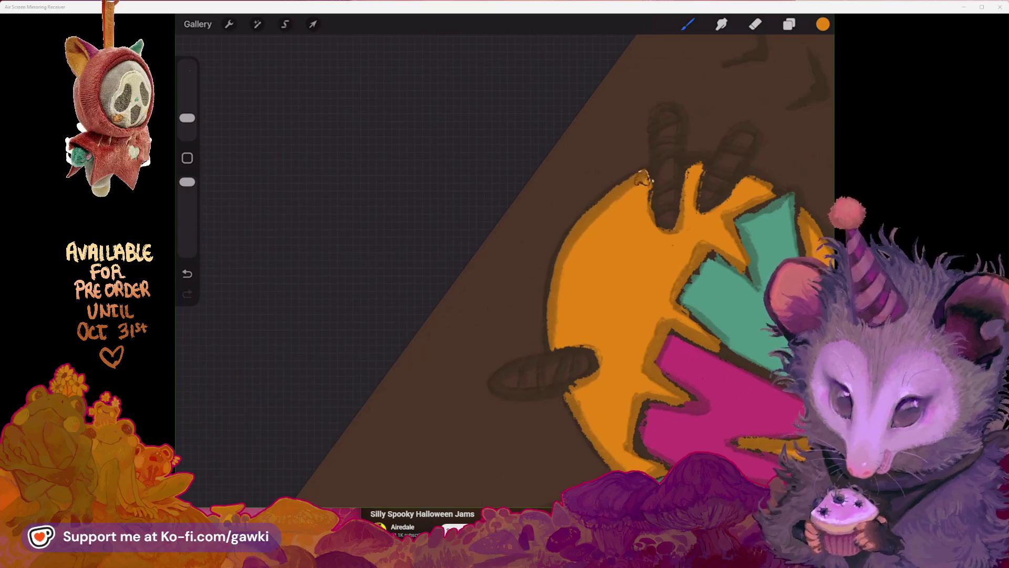
pyautogui.scroll(2, 578, 315)
pyautogui.hscroll(1, 578, 315)
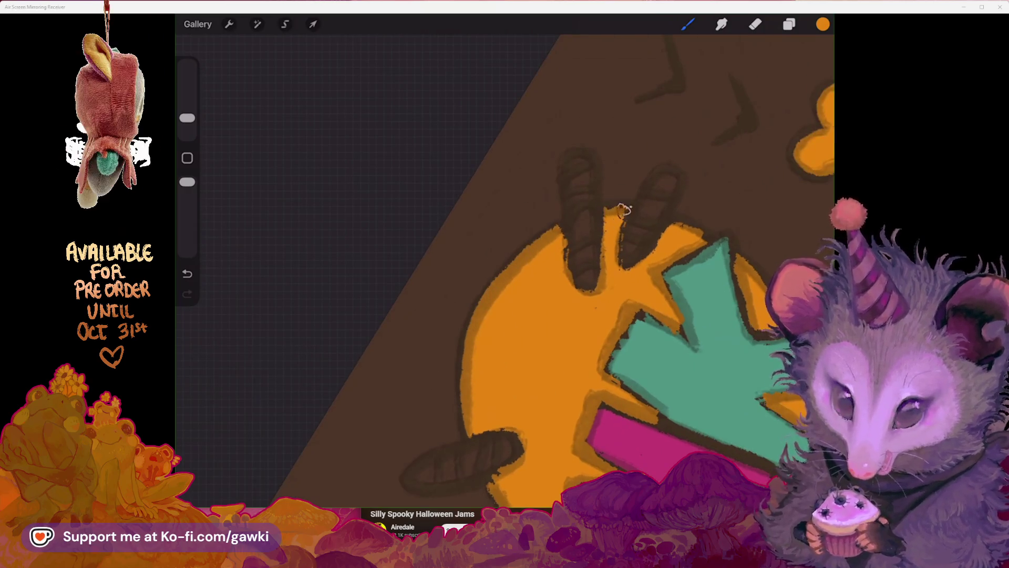
pyautogui.scroll(2, 578, 315)
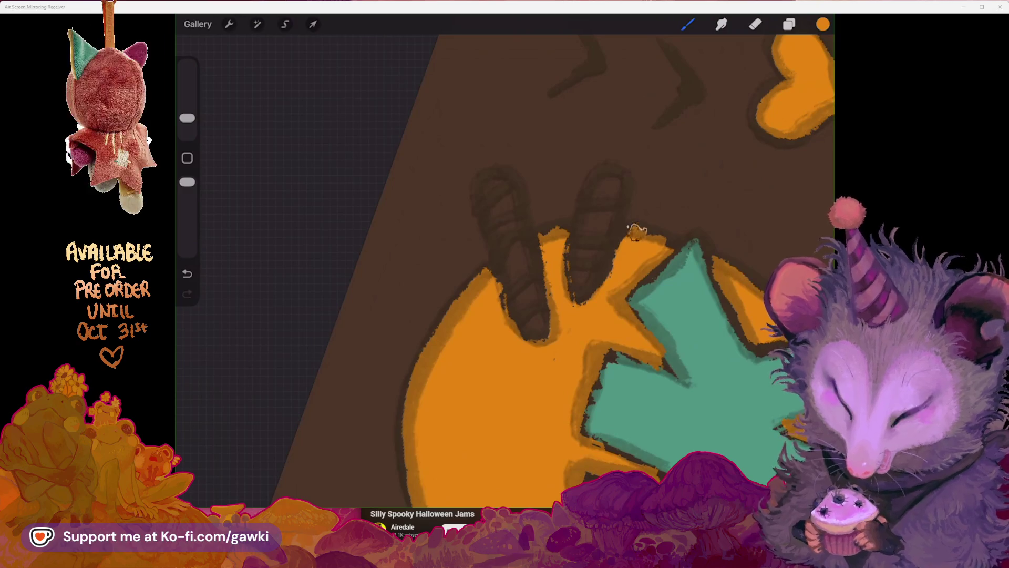
pyautogui.scroll(-5, 663, 241)
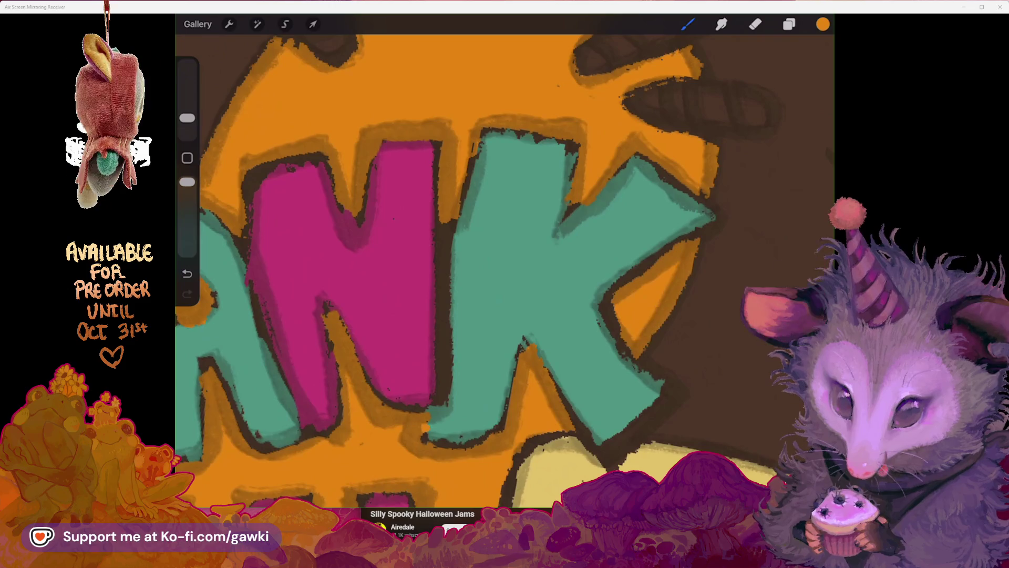
pyautogui.scroll(-5, 504, 262)
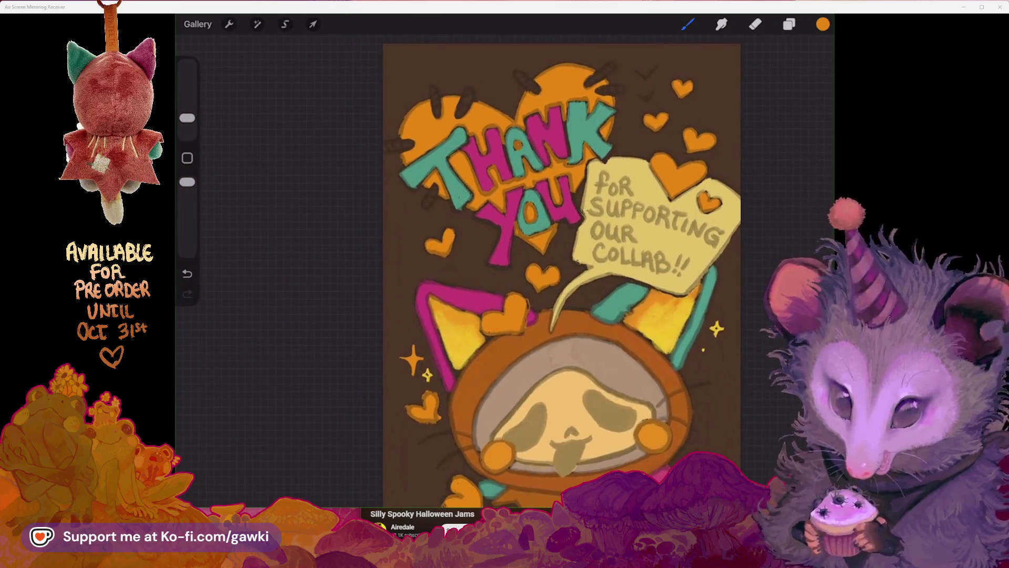
pyautogui.scroll(5, 620, 142)
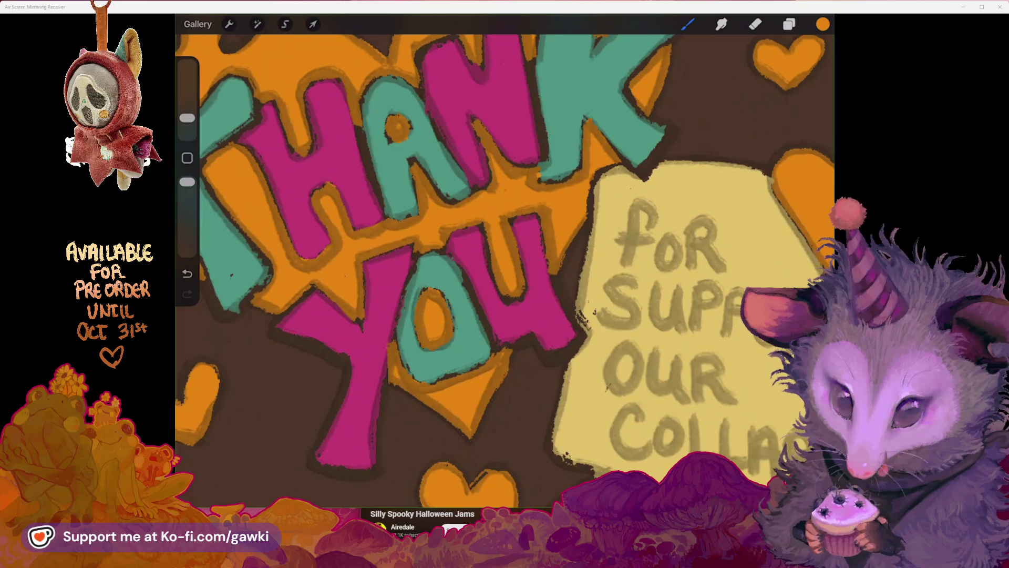
pyautogui.scroll(-3, 505, 262)
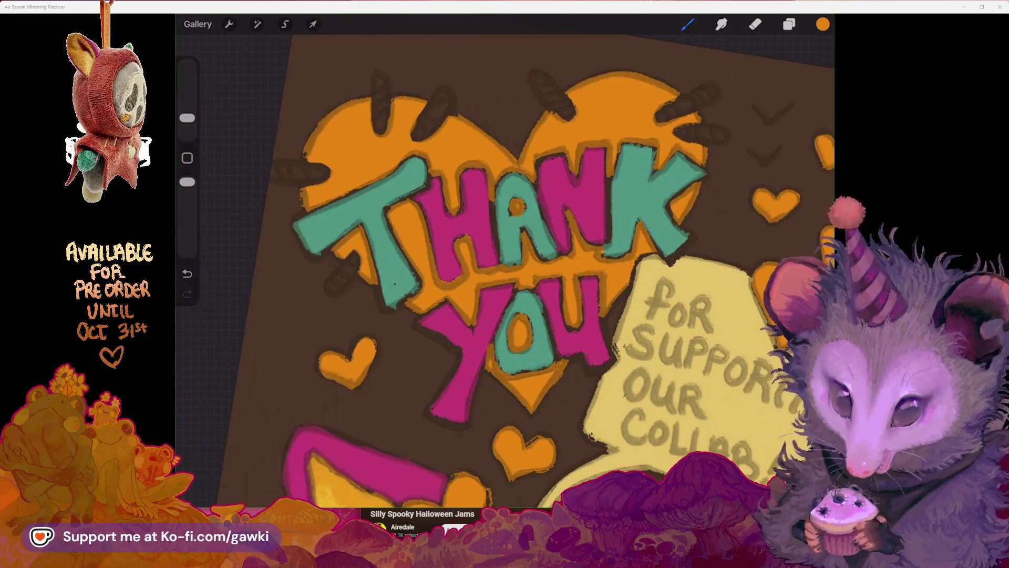
pyautogui.scroll(-2, 505, 263)
pyautogui.scroll(5, 342, 226)
pyautogui.moveTo(499, 194); pyautogui.dragTo(500, 177)
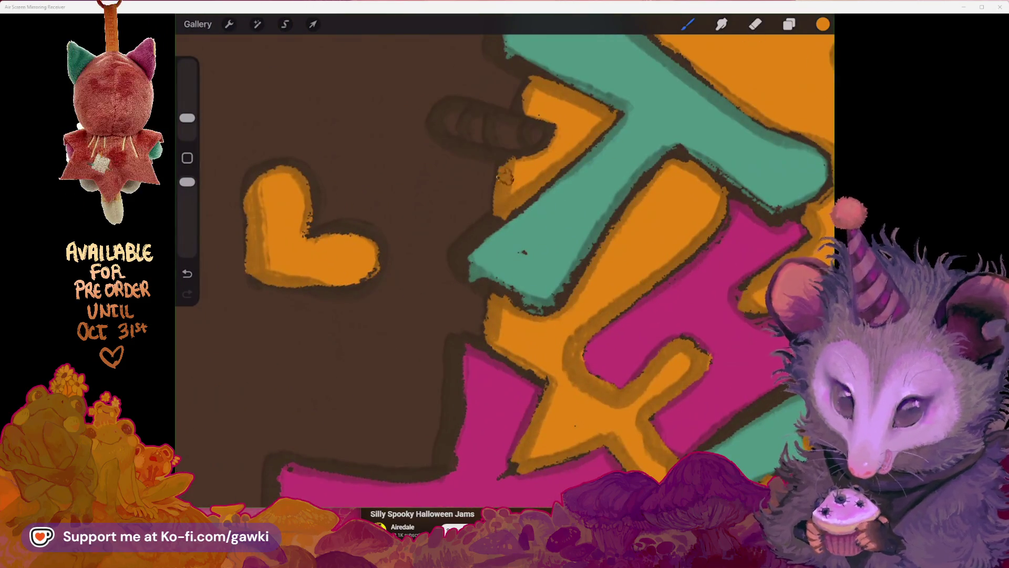
# Sample the yellow of the cat's ear with the eyedropper
pyautogui.scroll(3, 504, 263)
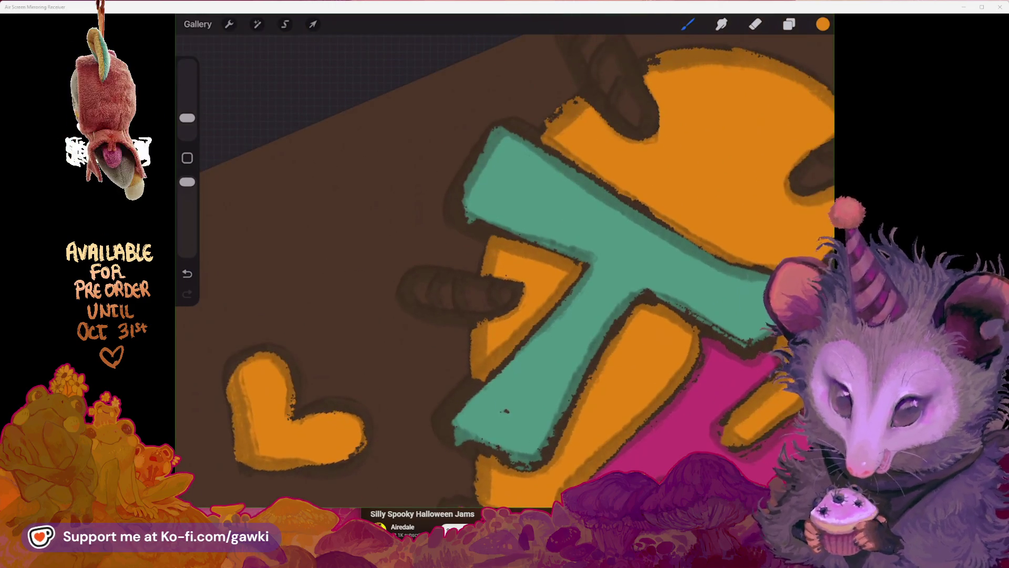
pyautogui.scroll(3, 488, 237)
pyautogui.scroll(-5, 568, 263)
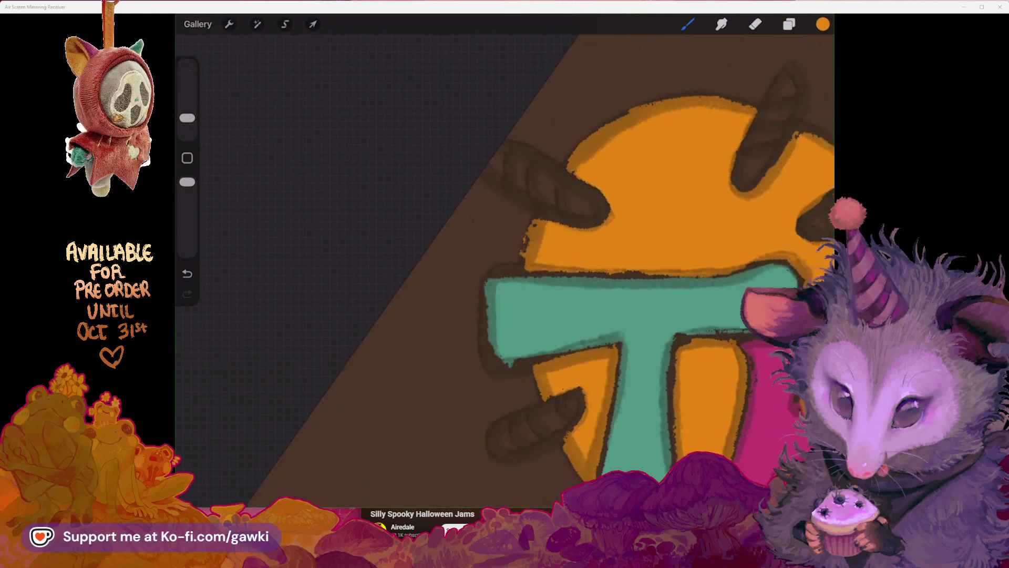
pyautogui.scroll(5, 504, 262)
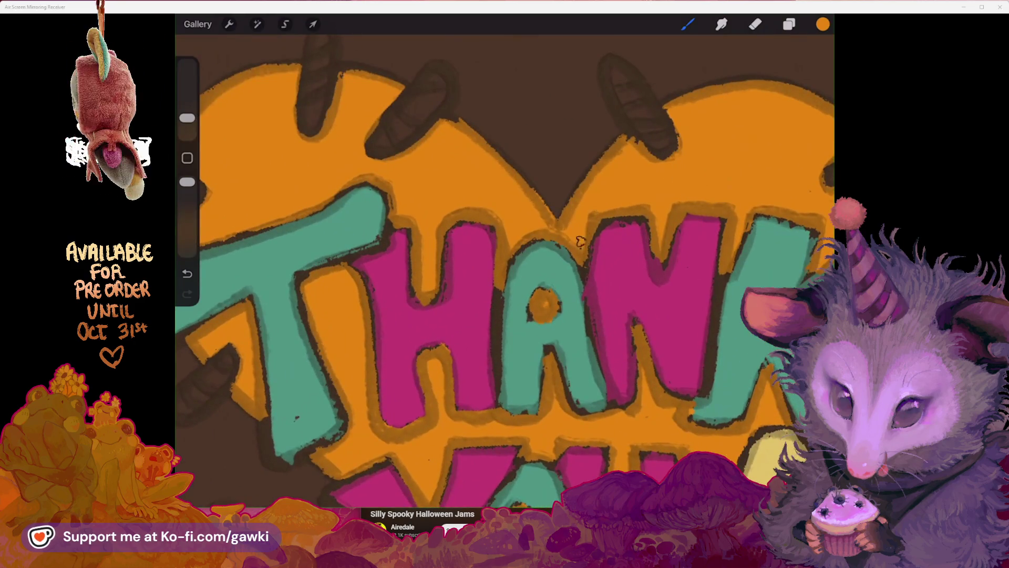
pyautogui.scroll(-5, 604, 220)
pyautogui.scroll(-5, 562, 263)
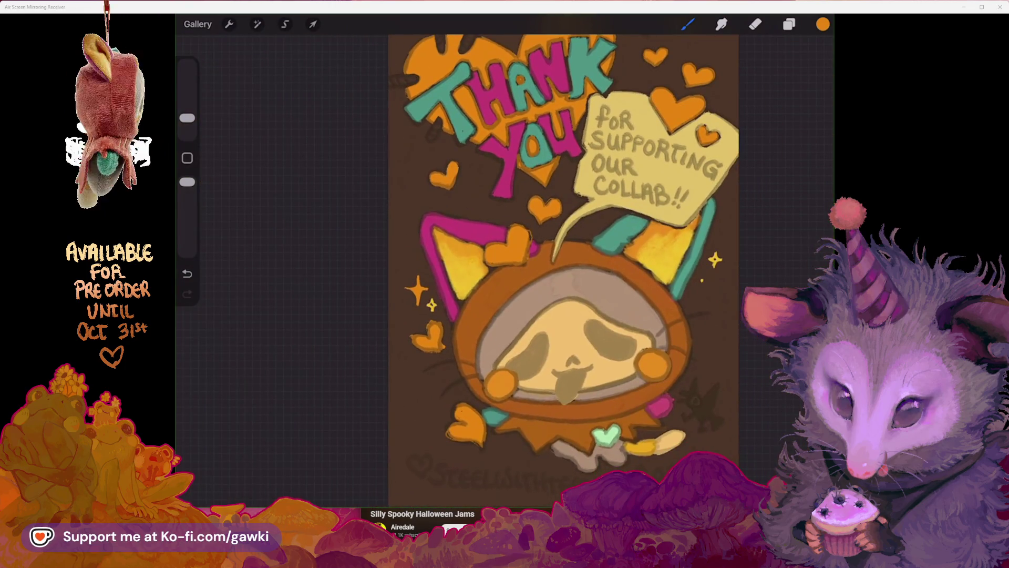
pyautogui.scroll(-3, 562, 263)
pyautogui.scroll(-2, 584, 263)
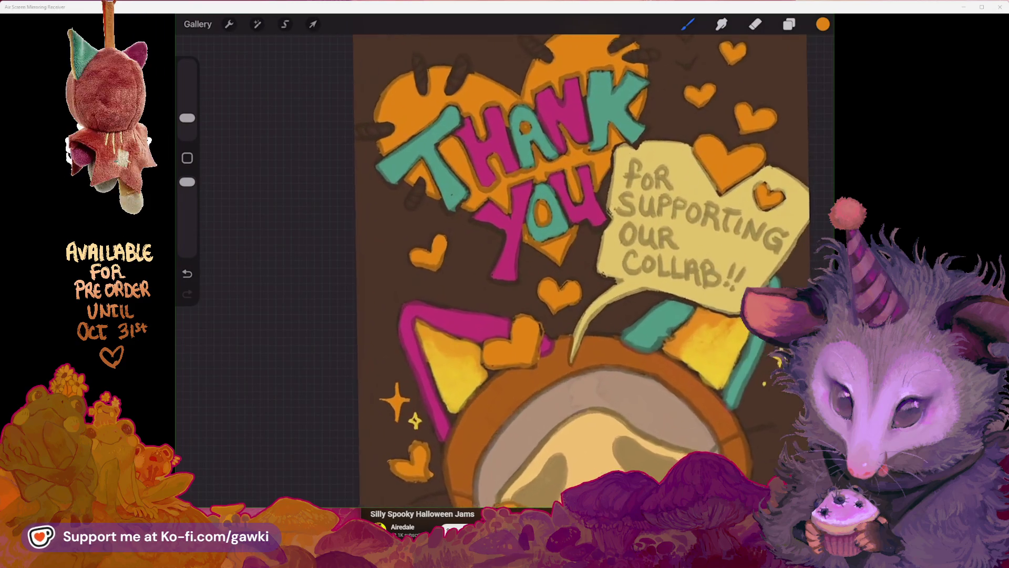
pyautogui.scroll(5, 583, 289)
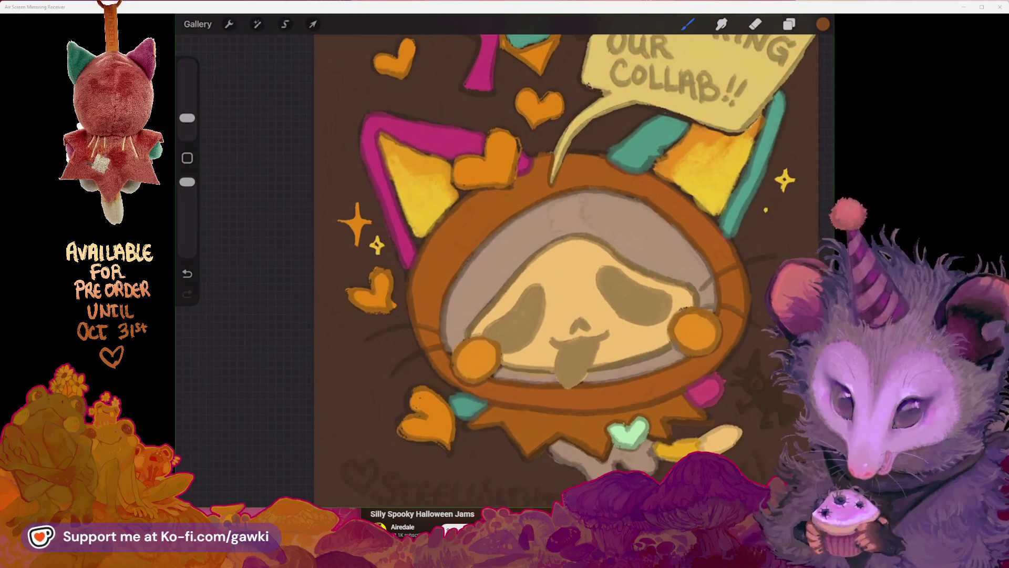
pyautogui.scroll(3, 573, 270)
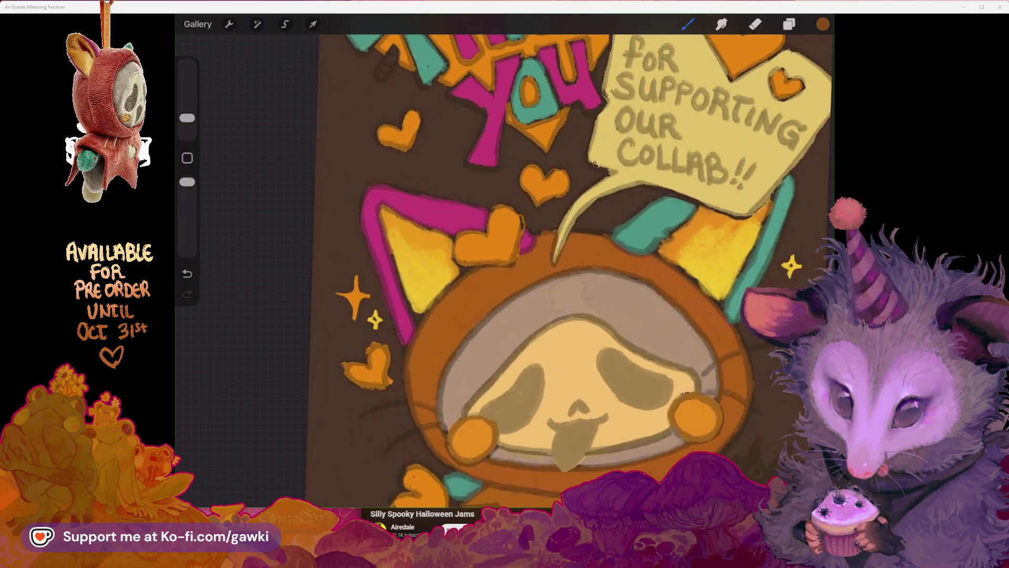
pyautogui.scroll(-2, 590, 271)
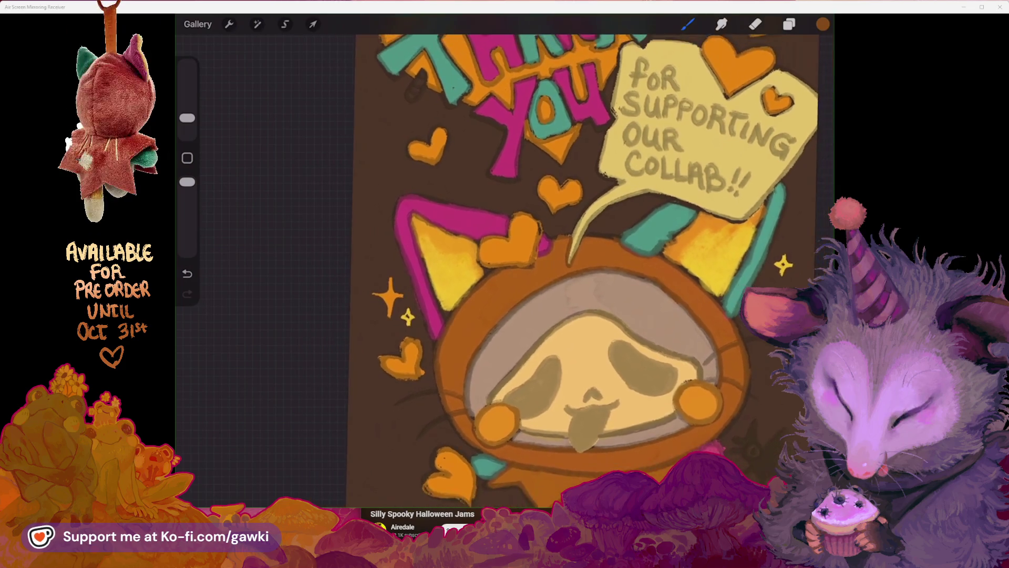
pyautogui.scroll(1, 583, 271)
pyautogui.click(710, 218)
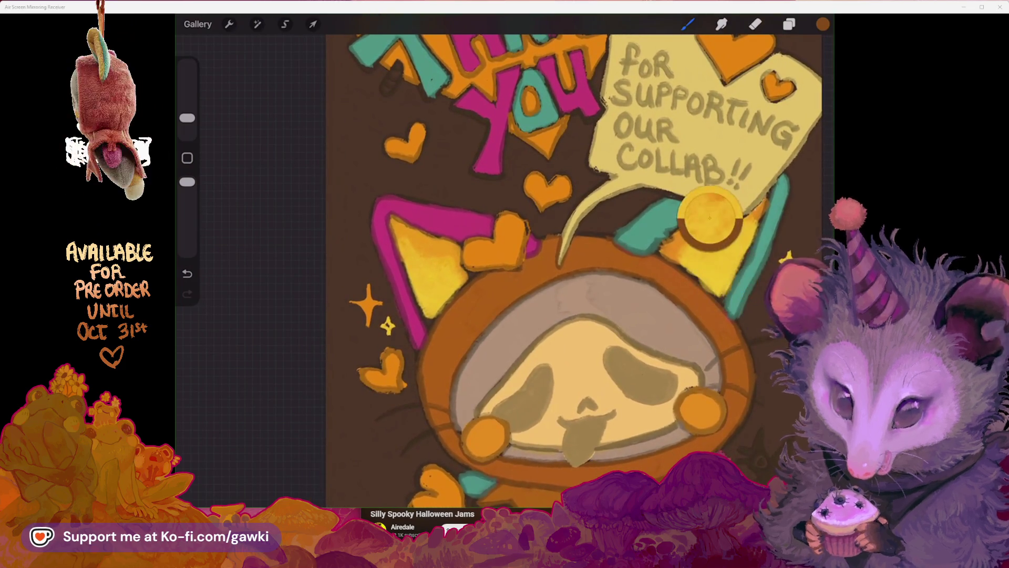
pyautogui.scroll(-3, 578, 270)
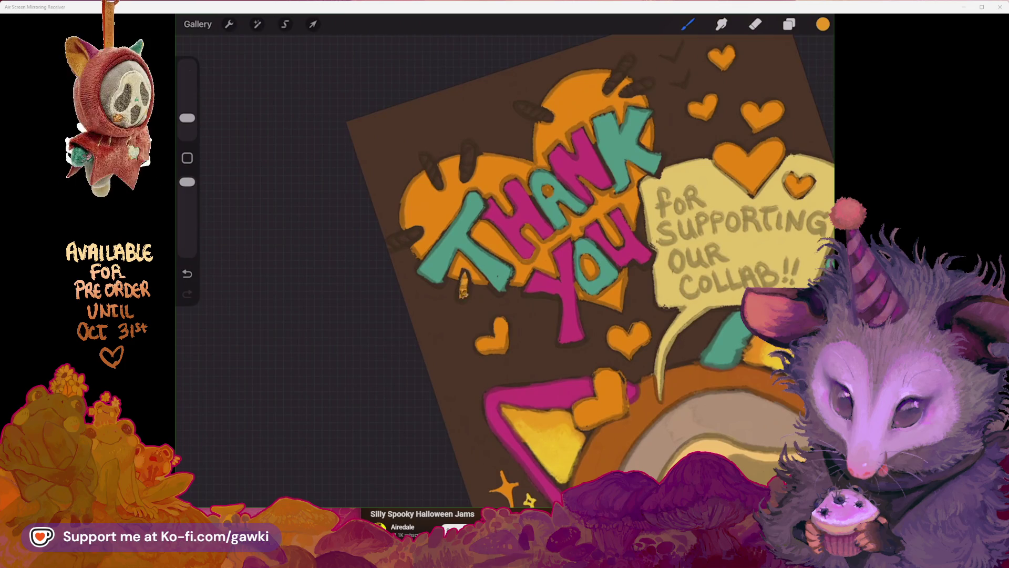
pyautogui.click(566, 447)
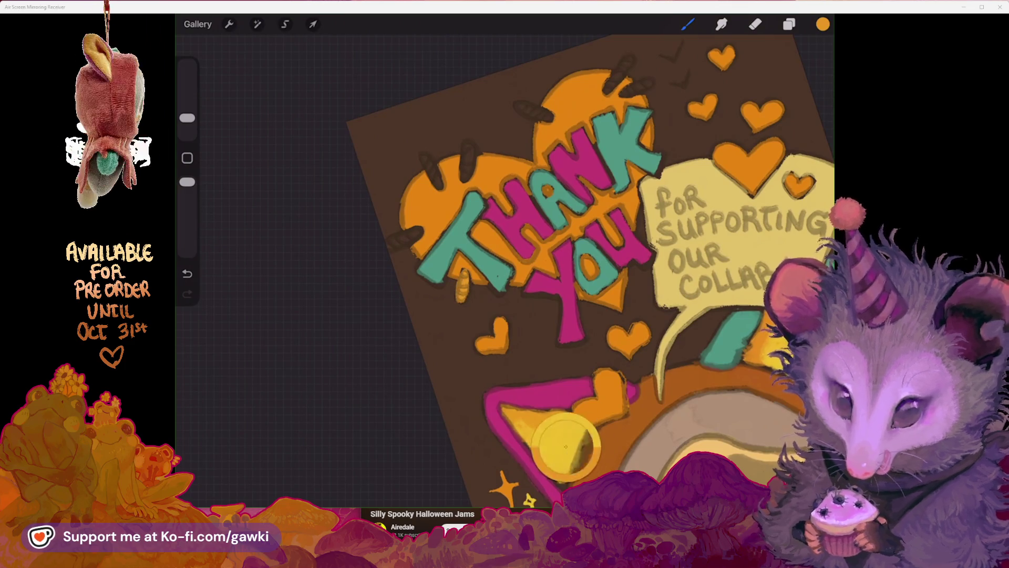
pyautogui.moveTo(462, 276); pyautogui.dragTo(463, 300)
pyautogui.click(592, 168)
pyautogui.click(823, 25)
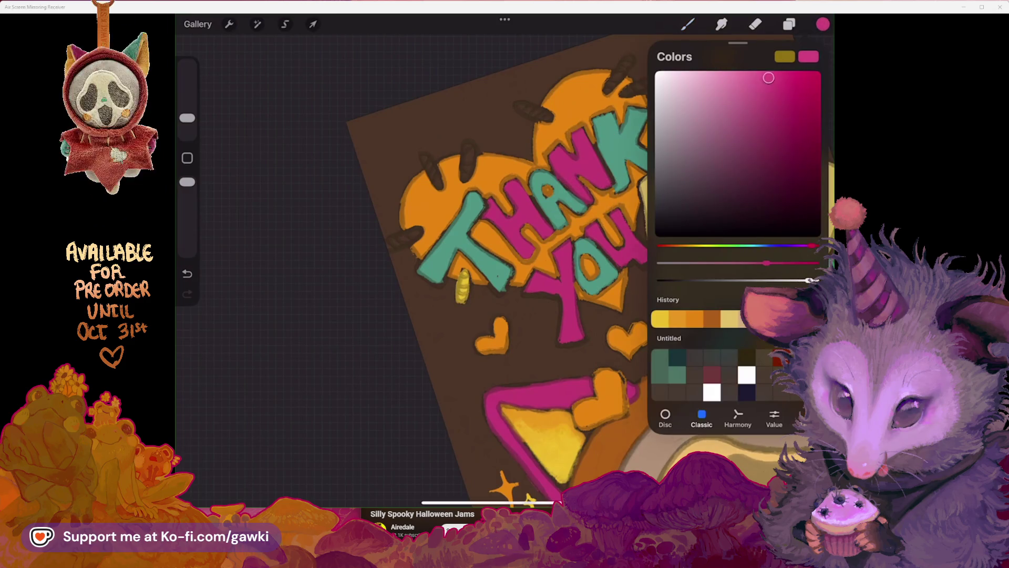
pyautogui.moveTo(395, 232); pyautogui.dragTo(429, 231)
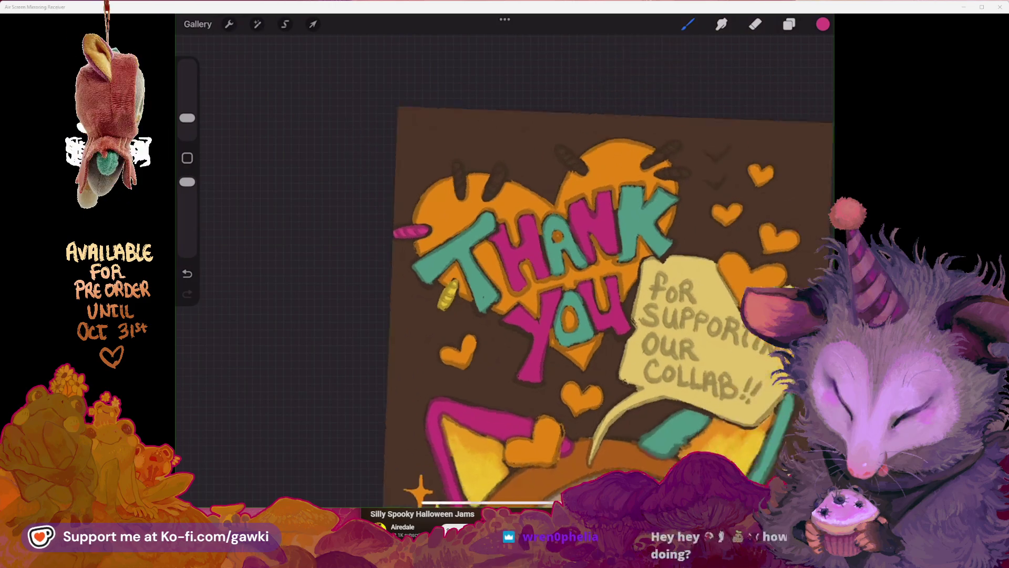
pyautogui.click(823, 24)
pyautogui.moveTo(804, 245); pyautogui.dragTo(765, 245)
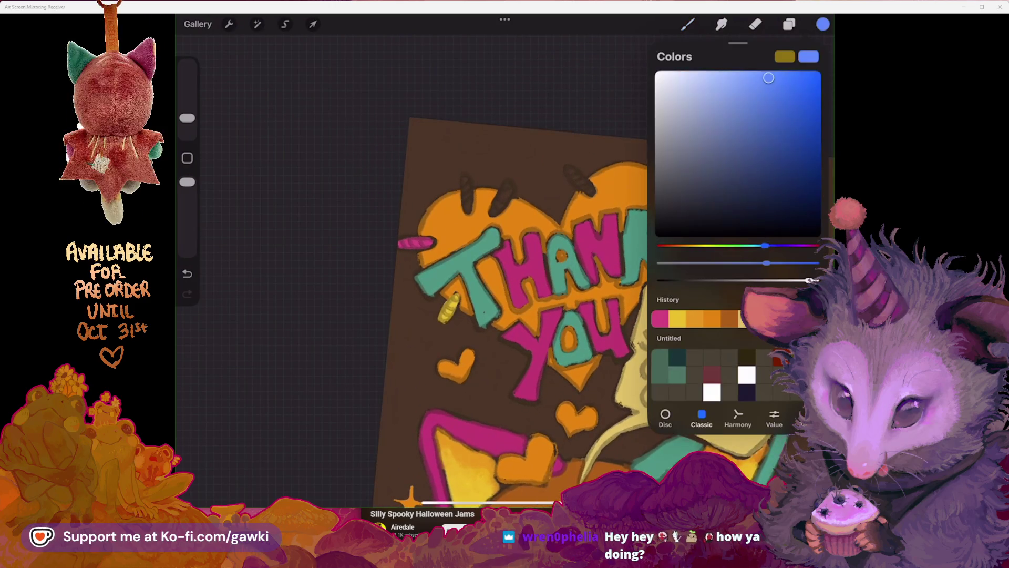
pyautogui.click(823, 24)
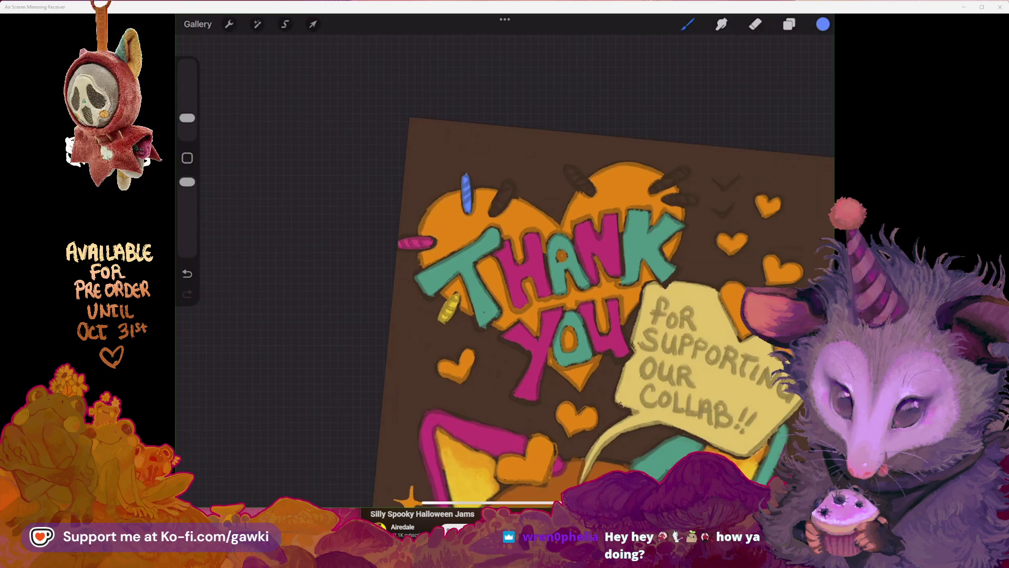
pyautogui.click(187, 273)
pyautogui.click(823, 24)
pyautogui.moveTo(765, 245)
pyautogui.mouseDown()
pyautogui.moveTo(748, 245)
pyautogui.moveTo(759, 246)
pyautogui.mouseUp()
pyautogui.moveTo(768, 77); pyautogui.dragTo(753, 95)
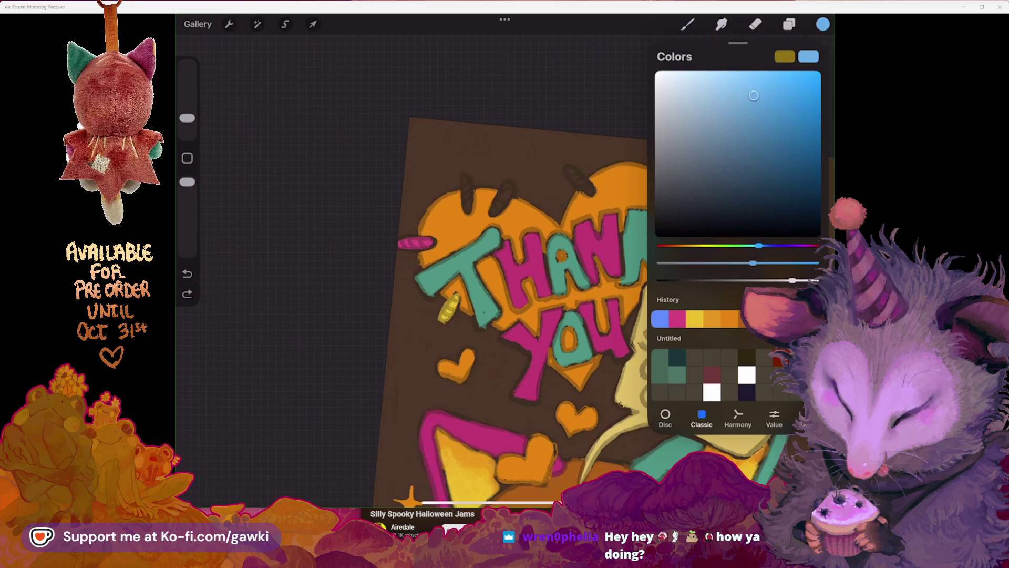
pyautogui.moveTo(759, 245); pyautogui.dragTo(762, 246)
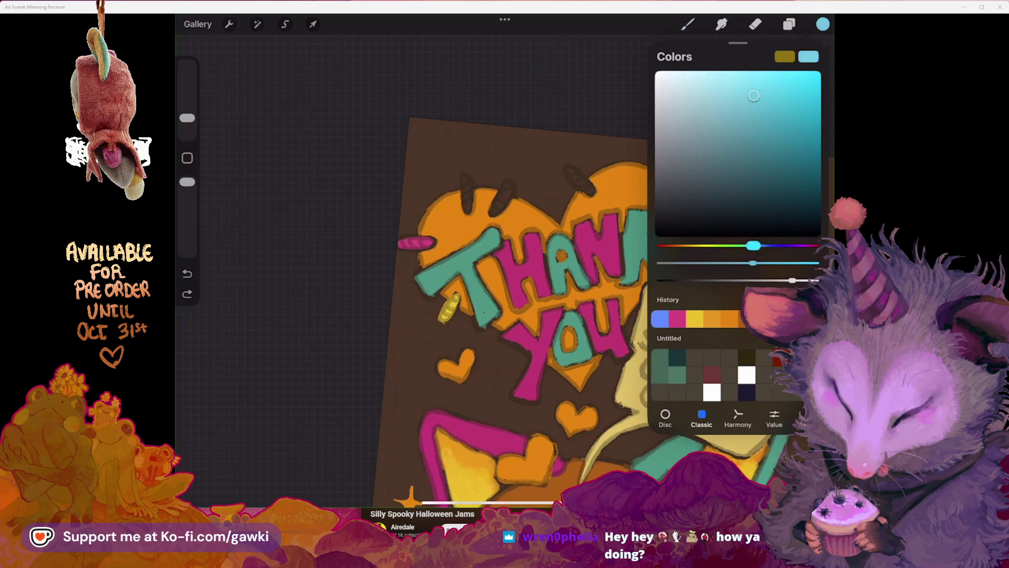
pyautogui.click(687, 24)
pyautogui.scroll(5, 557, 295)
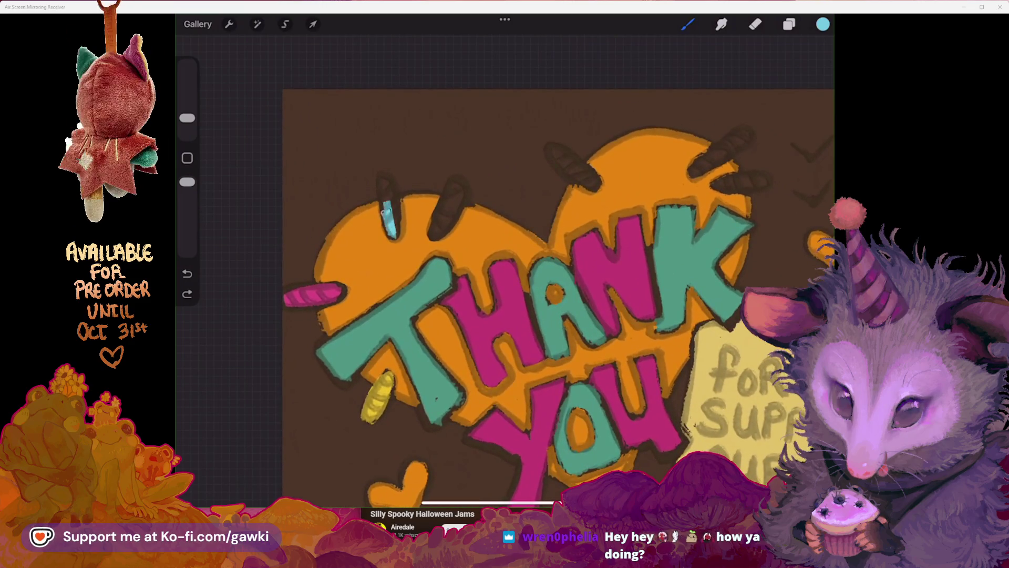
pyautogui.scroll(2, 557, 305)
pyautogui.hotkey('ctrl', 'z')
pyautogui.hotkey('ctrl', 'shift', 'z')
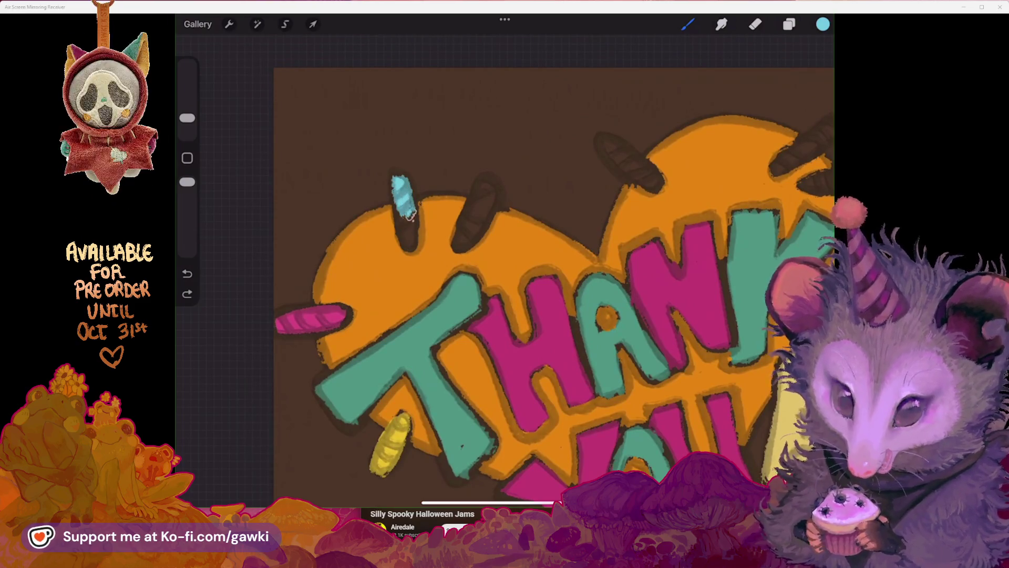
pyautogui.scroll(-3, 557, 294)
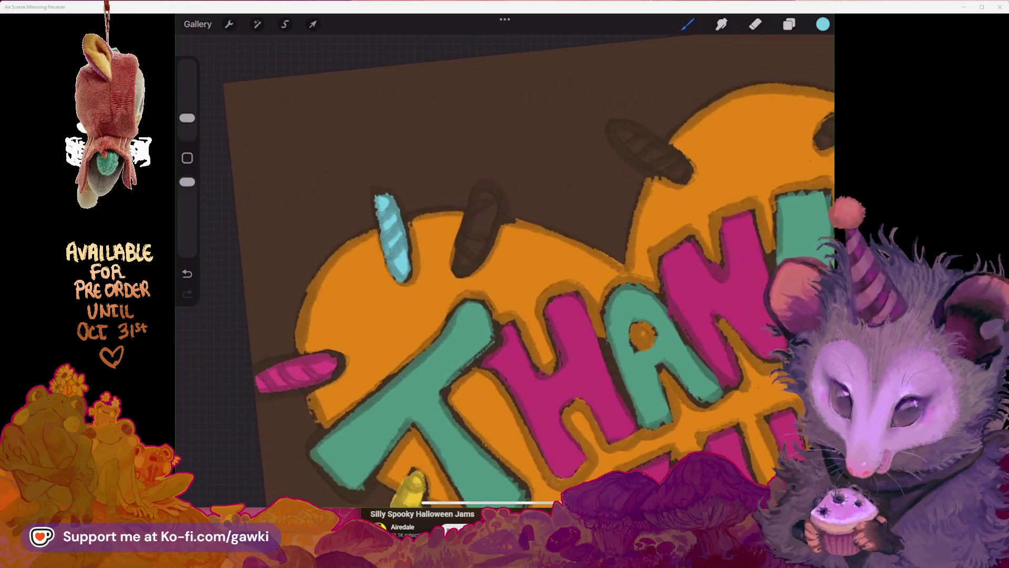
pyautogui.scroll(-3, 557, 294)
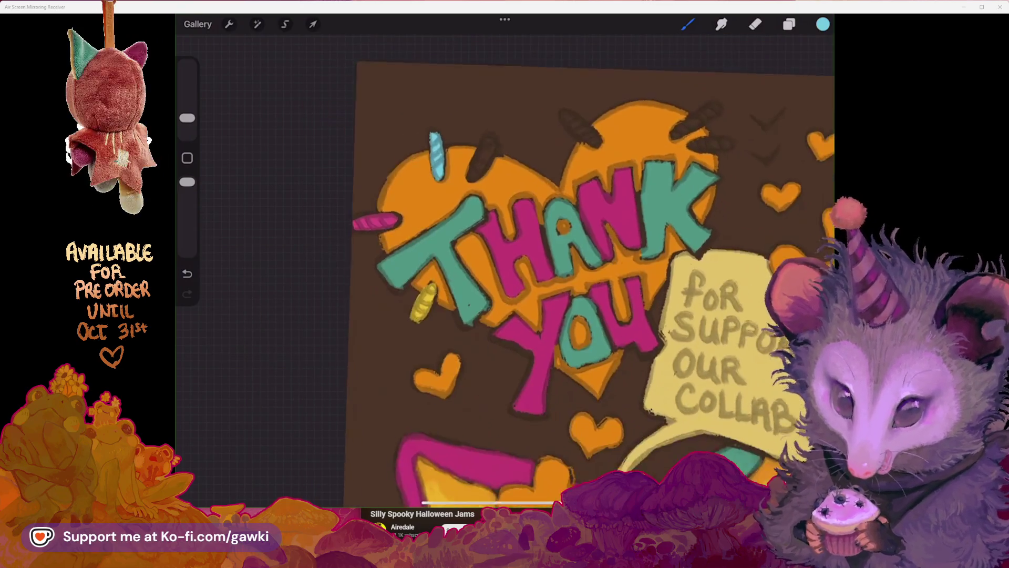
pyautogui.scroll(3, 504, 263)
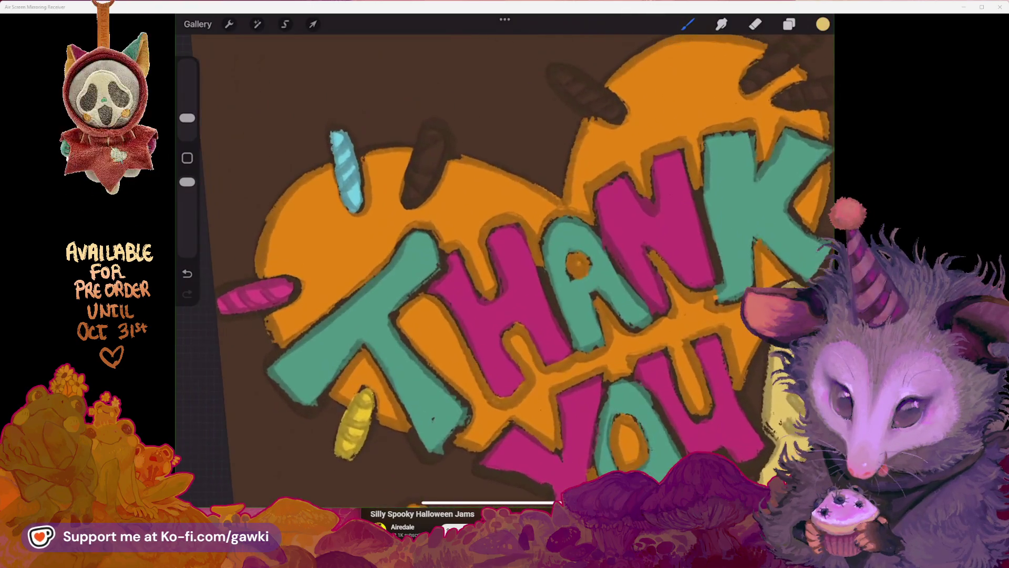
pyautogui.hotkey('ctrl', 'z')
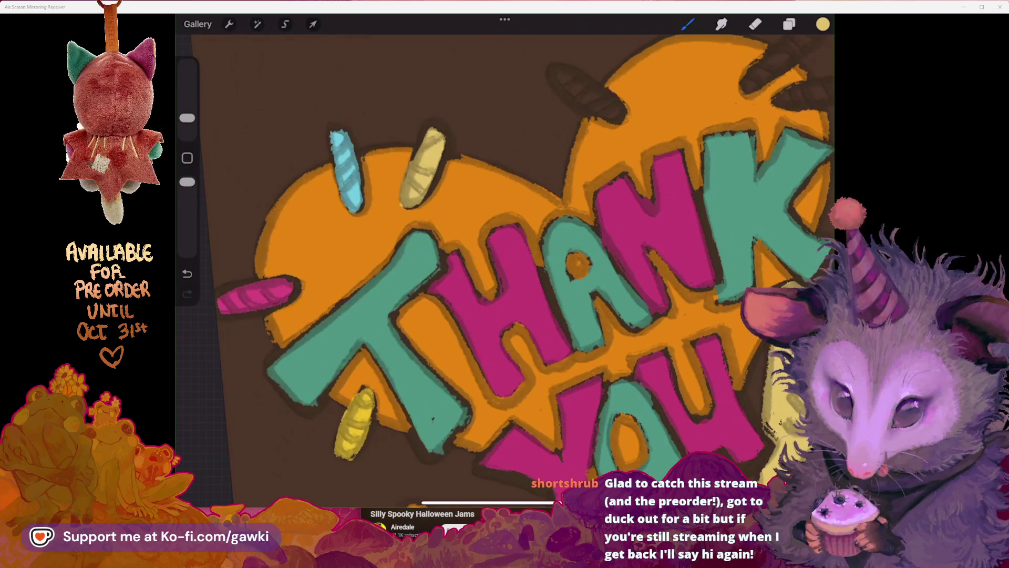
pyautogui.scroll(-2, 504, 263)
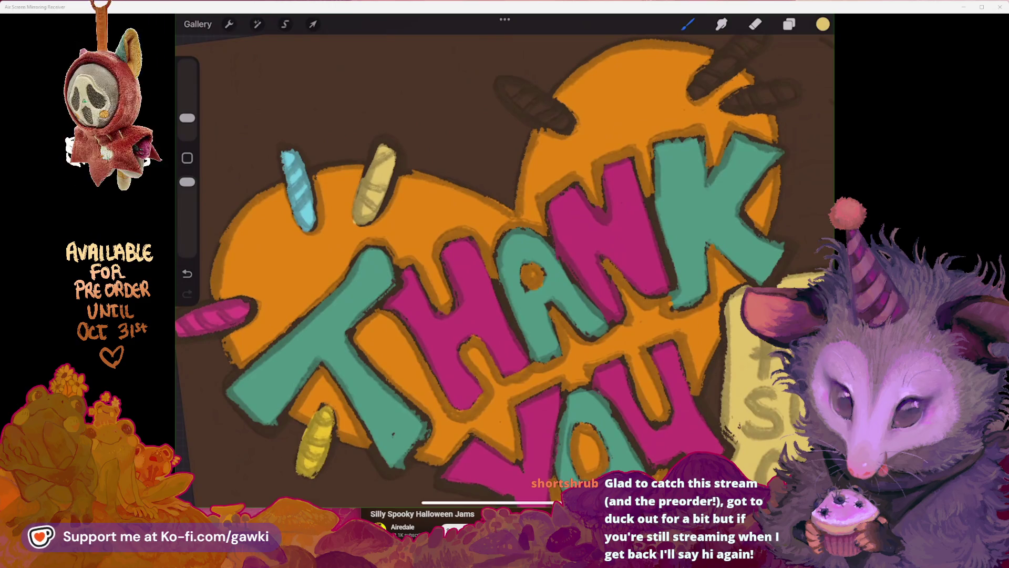
pyautogui.scroll(1, 504, 262)
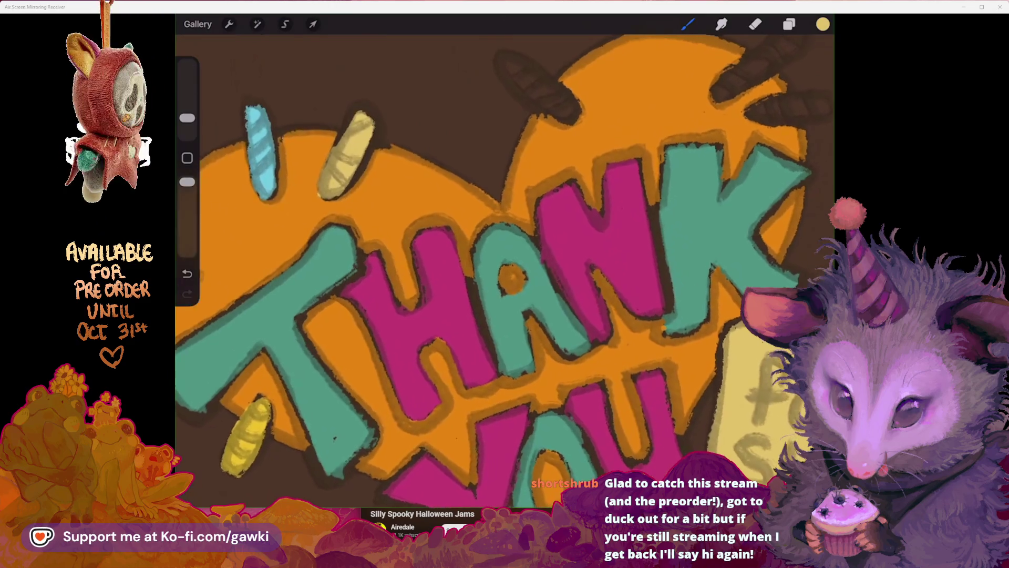
pyautogui.scroll(-1, 504, 262)
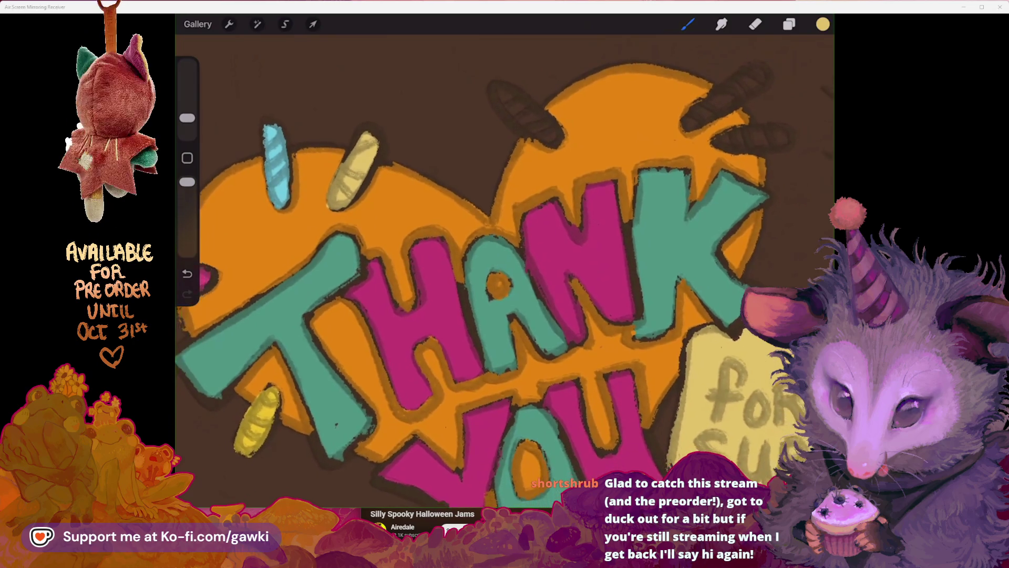
pyautogui.scroll(2, 504, 263)
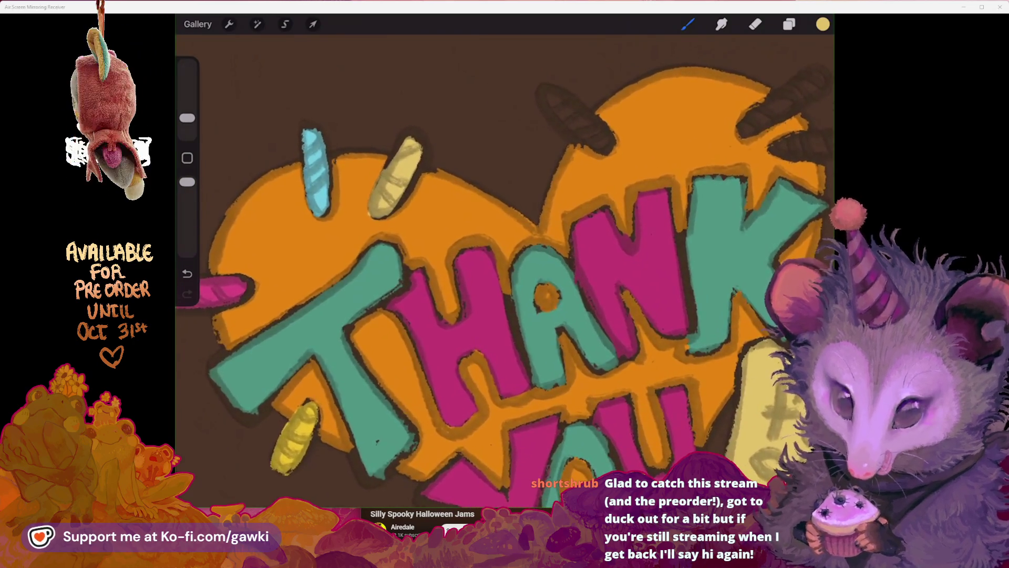
pyautogui.scroll(-2, 505, 262)
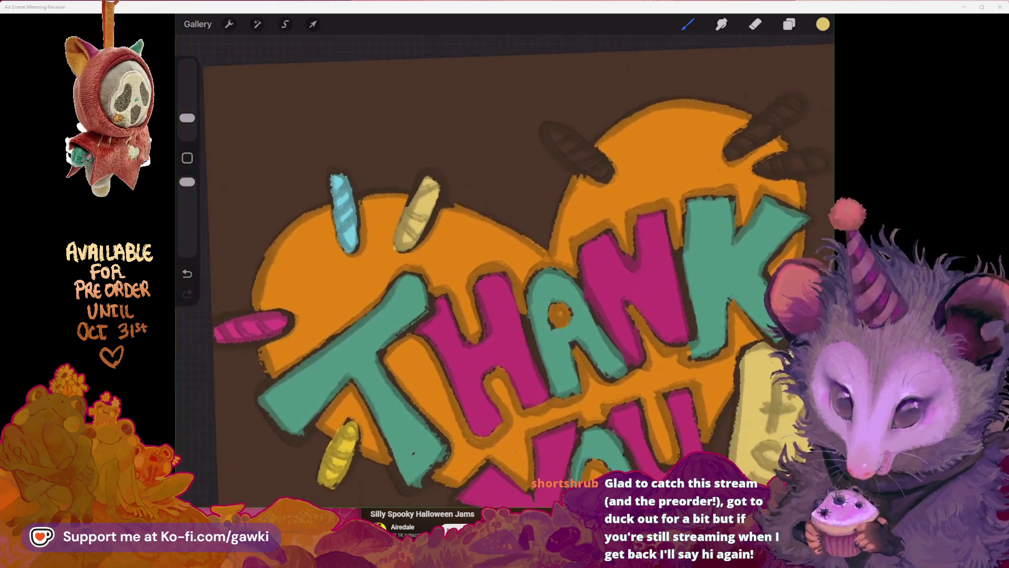
pyautogui.scroll(-2, 505, 263)
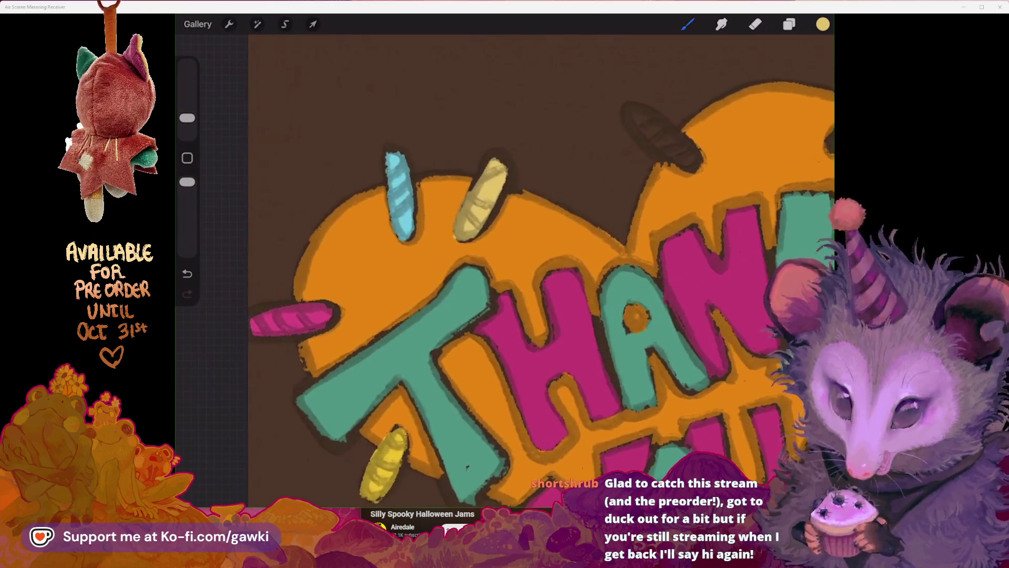
pyautogui.scroll(-2, 578, 263)
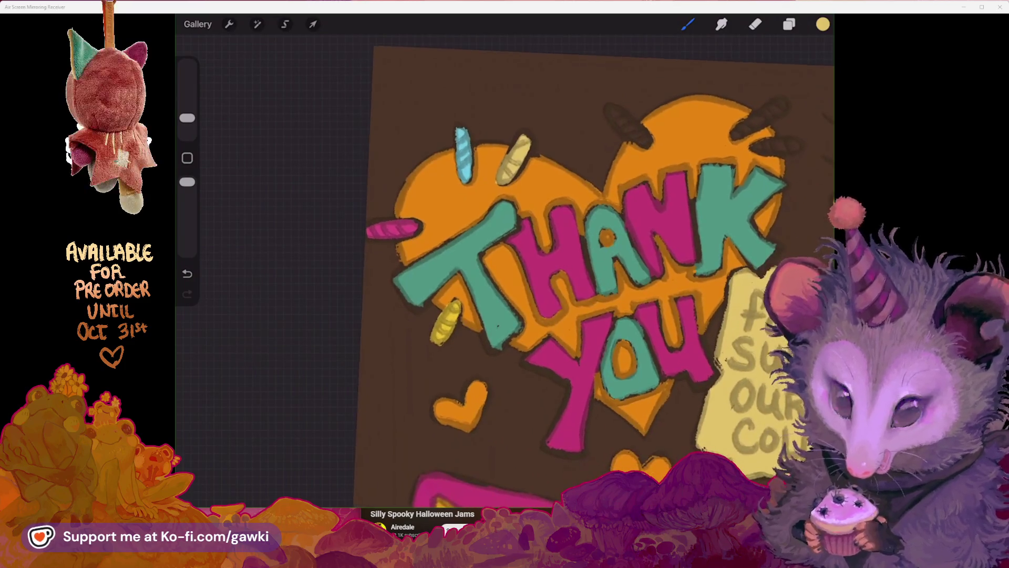
pyautogui.scroll(3, 504, 263)
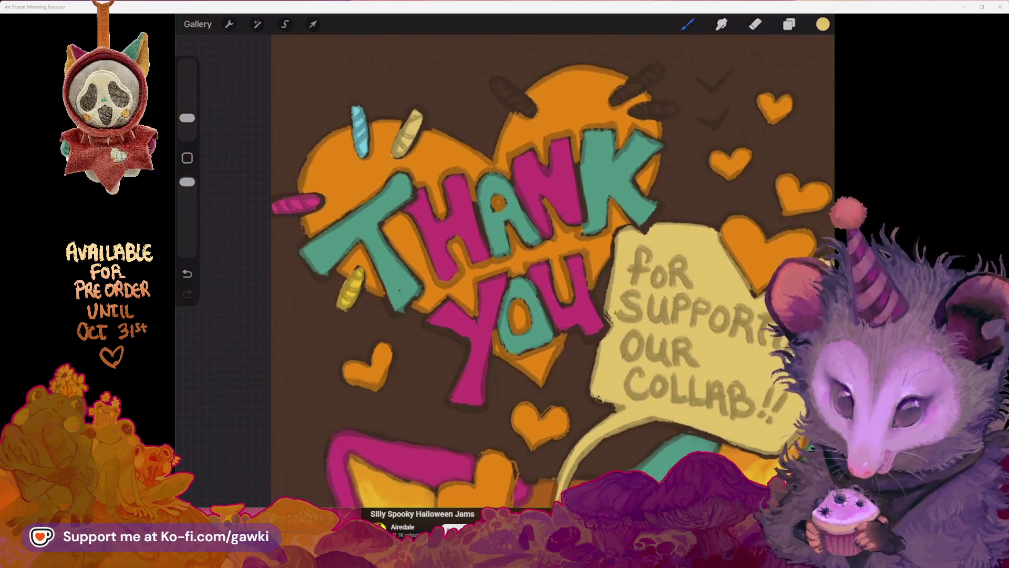
pyautogui.scroll(-2, 505, 263)
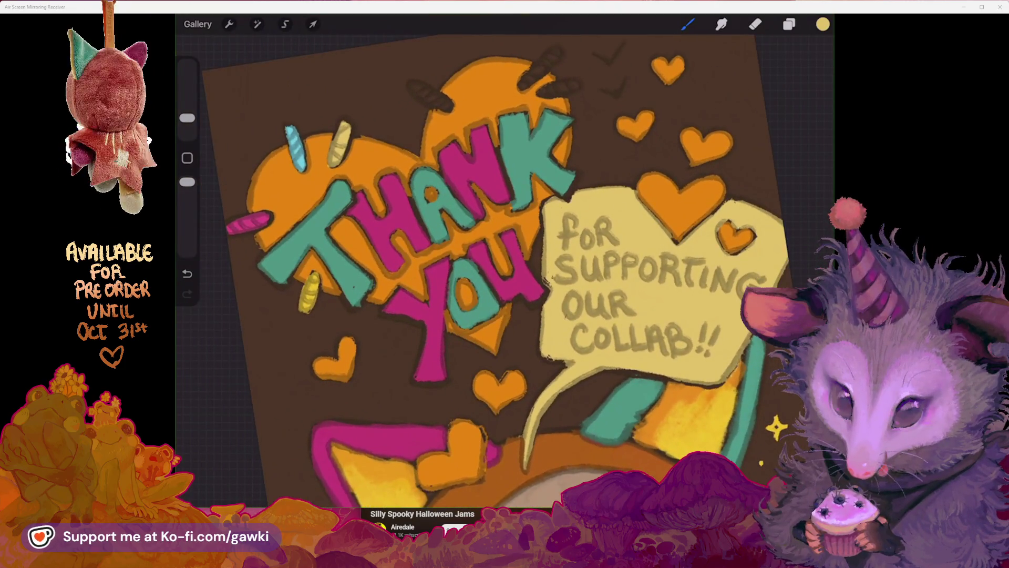
pyautogui.scroll(-1, 505, 262)
pyautogui.scroll(2, 505, 263)
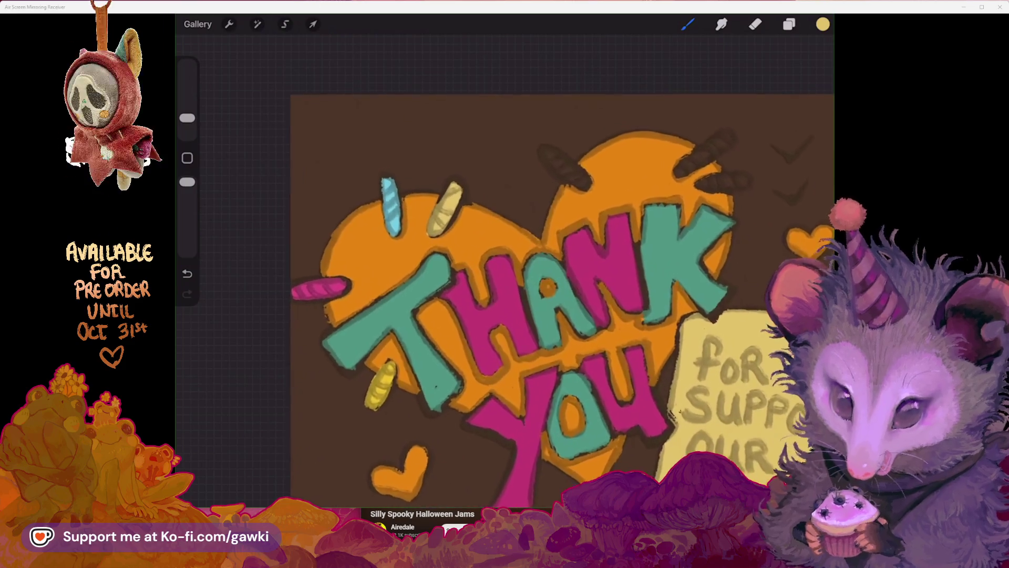
pyautogui.scroll(2, 505, 263)
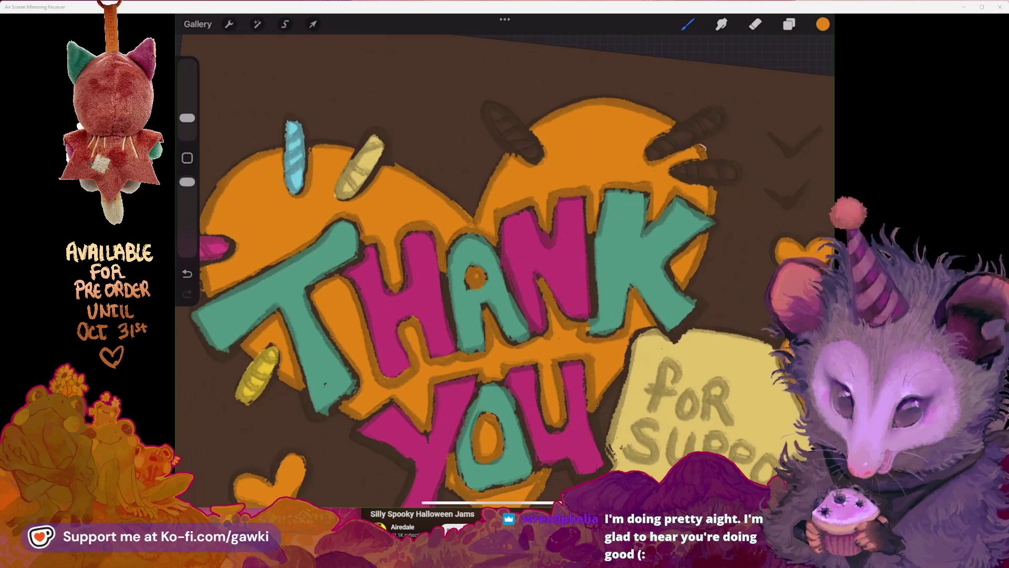
# Eyedrop the magenta from the lettering and extend the YOU letter's fill leftward
pyautogui.scroll(-2, 504, 263)
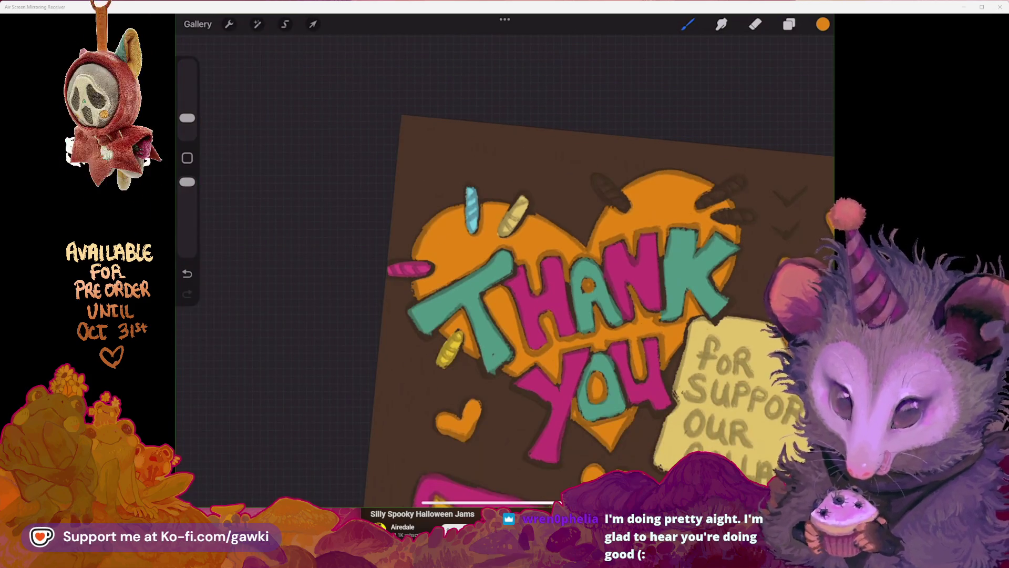
pyautogui.scroll(4, 504, 262)
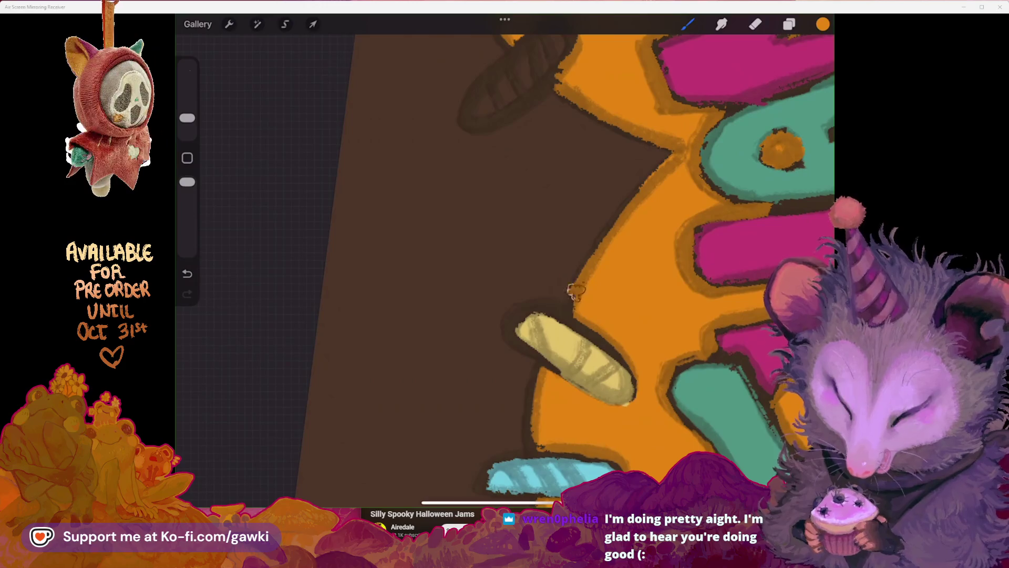
pyautogui.scroll(-4, 504, 263)
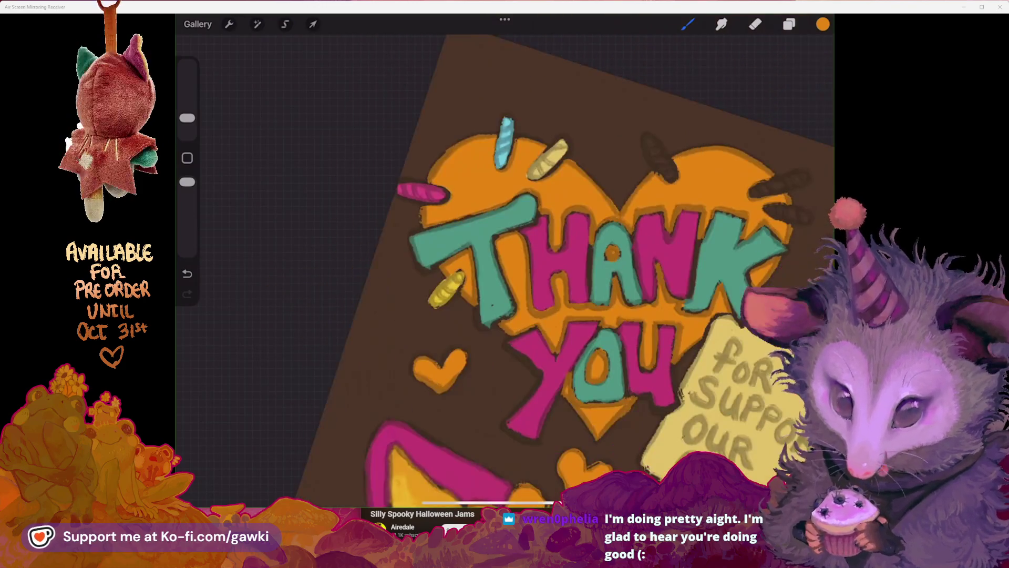
pyautogui.scroll(-3, 518, 284)
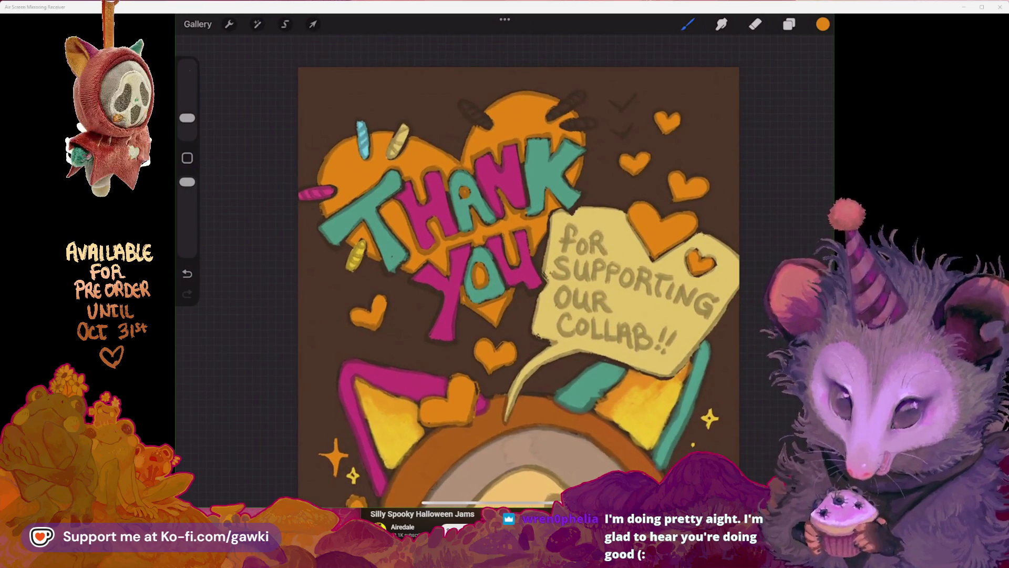
pyautogui.scroll(5, 489, 273)
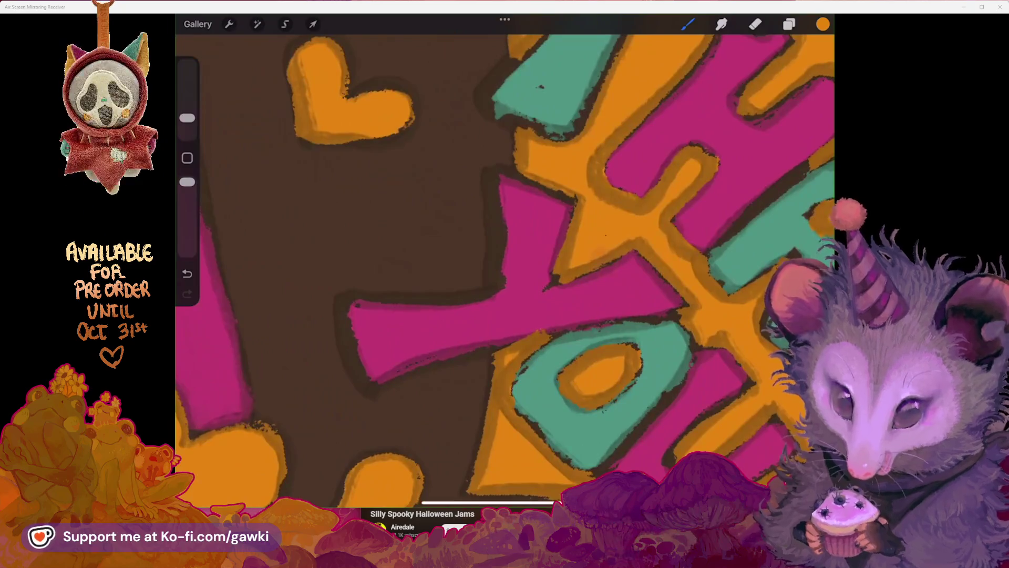
pyautogui.click(604, 263)
pyautogui.moveTo(499, 184)
pyautogui.mouseDown()
pyautogui.moveTo(496, 237)
pyautogui.moveTo(578, 252)
pyautogui.mouseUp()
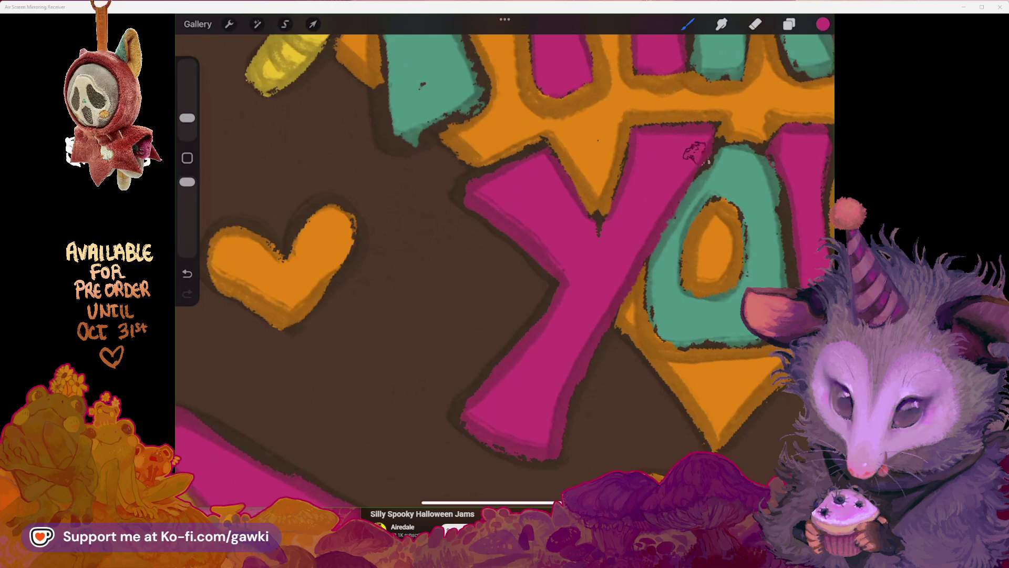
# Show the Layers panel and open Layer 20's blending options
pyautogui.scroll(-5, 526, 263)
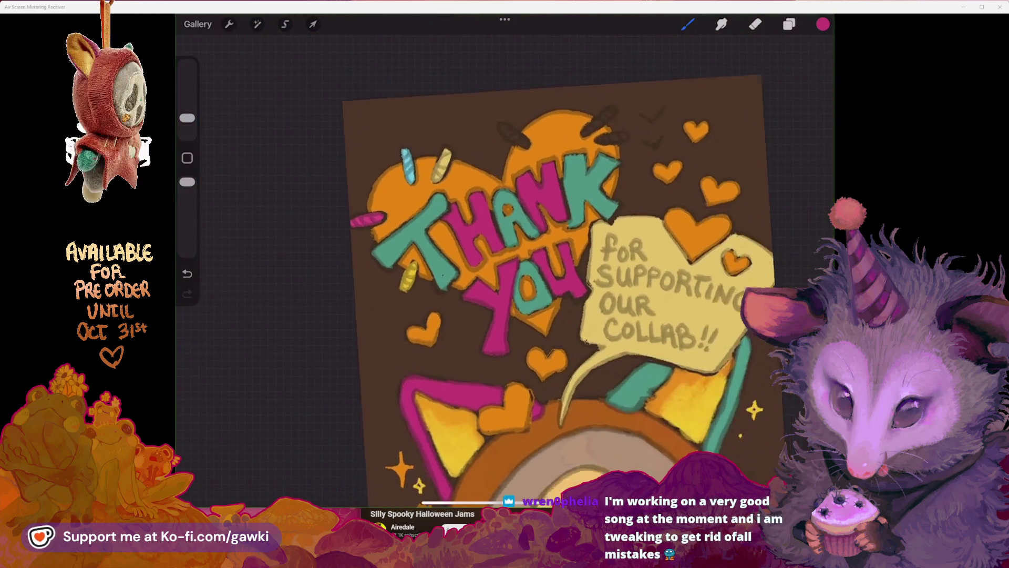
pyautogui.scroll(3, 525, 263)
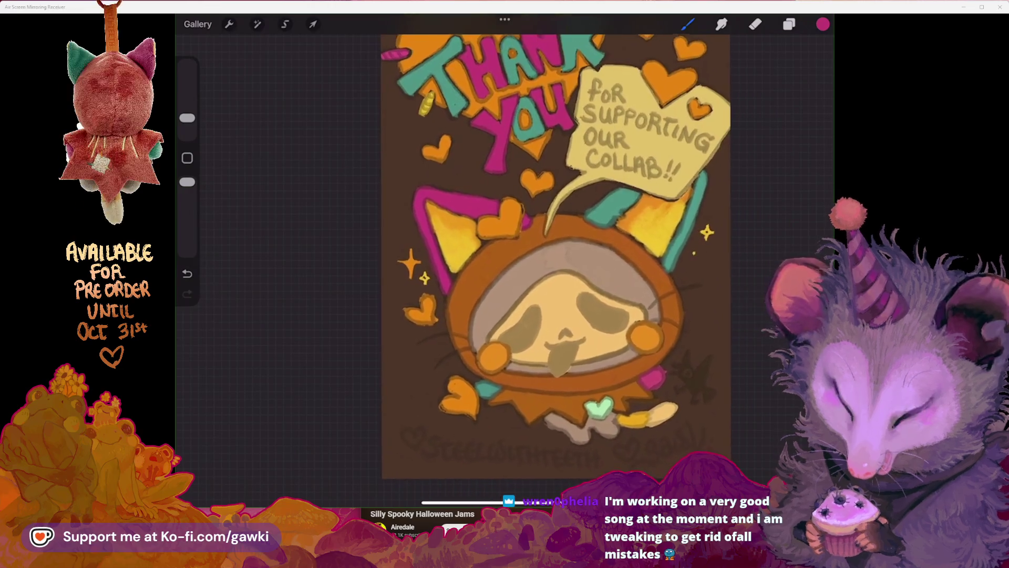
pyautogui.click(789, 24)
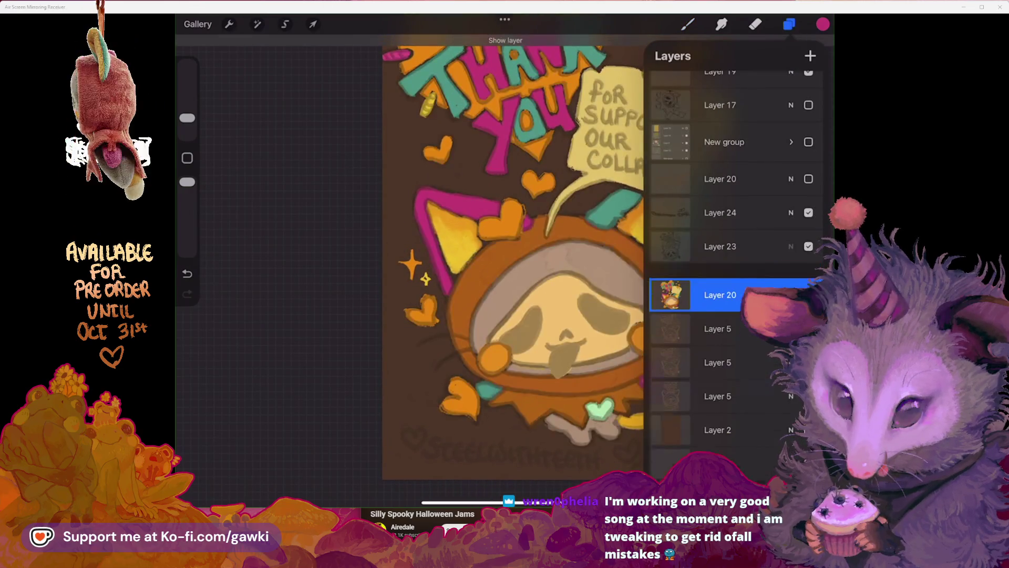
pyautogui.click(791, 280)
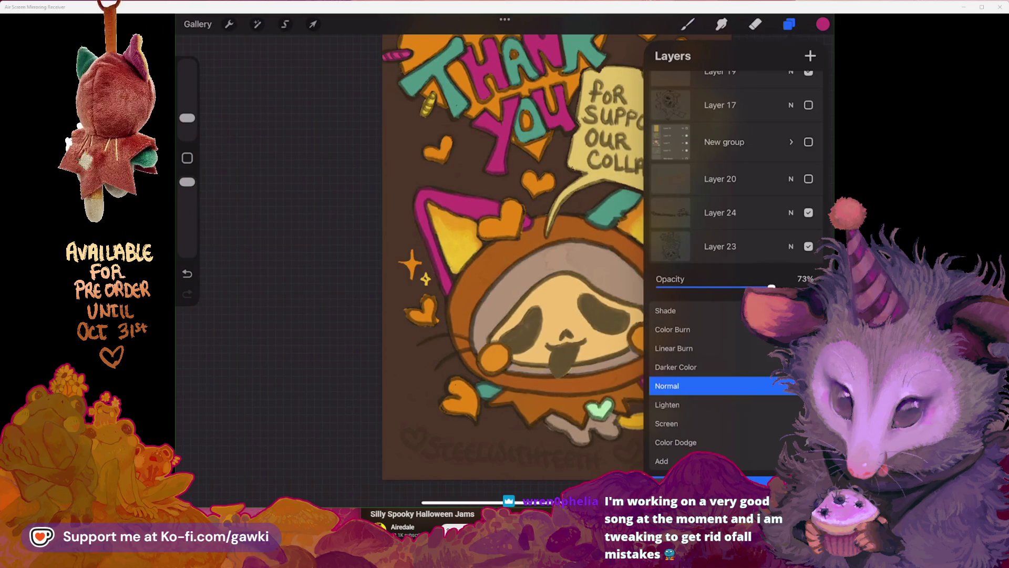
# Try a Hue, Saturation, Brightness shift toward pink on the artwork, then undo it
pyautogui.click(720, 447)
pyautogui.click(257, 24)
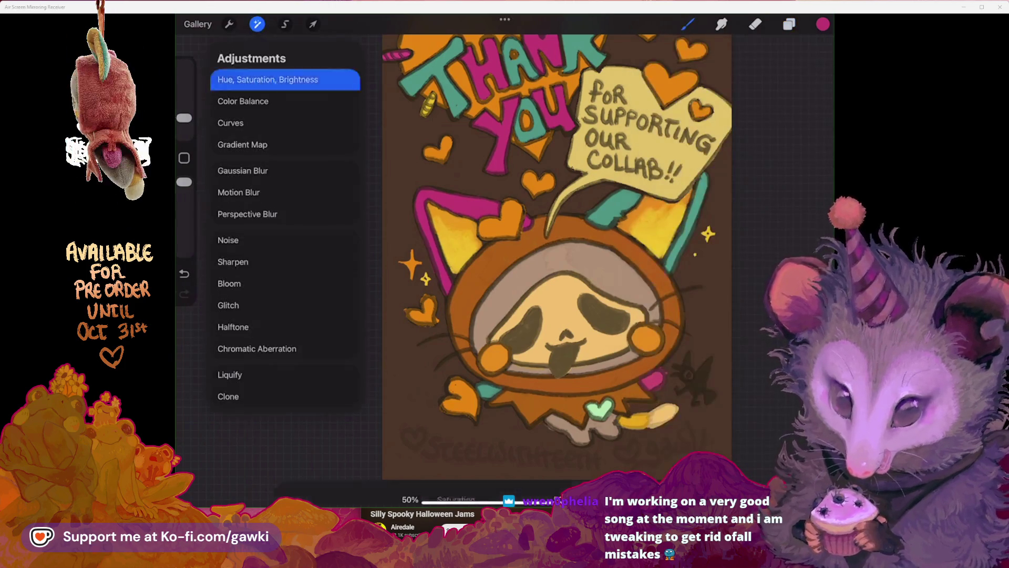
pyautogui.click(273, 75)
pyautogui.moveTo(353, 479); pyautogui.dragTo(338, 480)
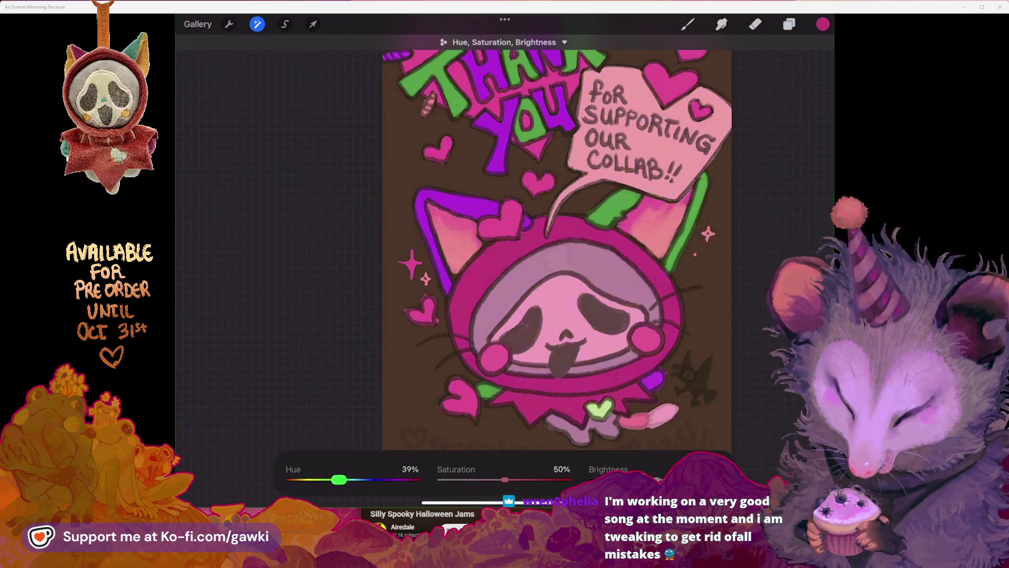
pyautogui.click(789, 24)
pyautogui.click(257, 25)
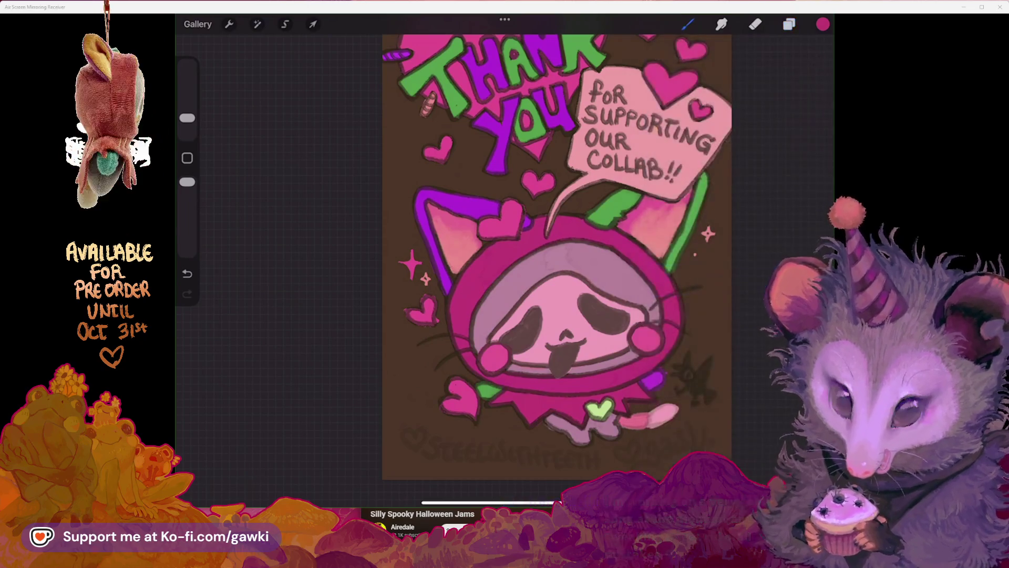
pyautogui.hotkey('ctrl', 'z')
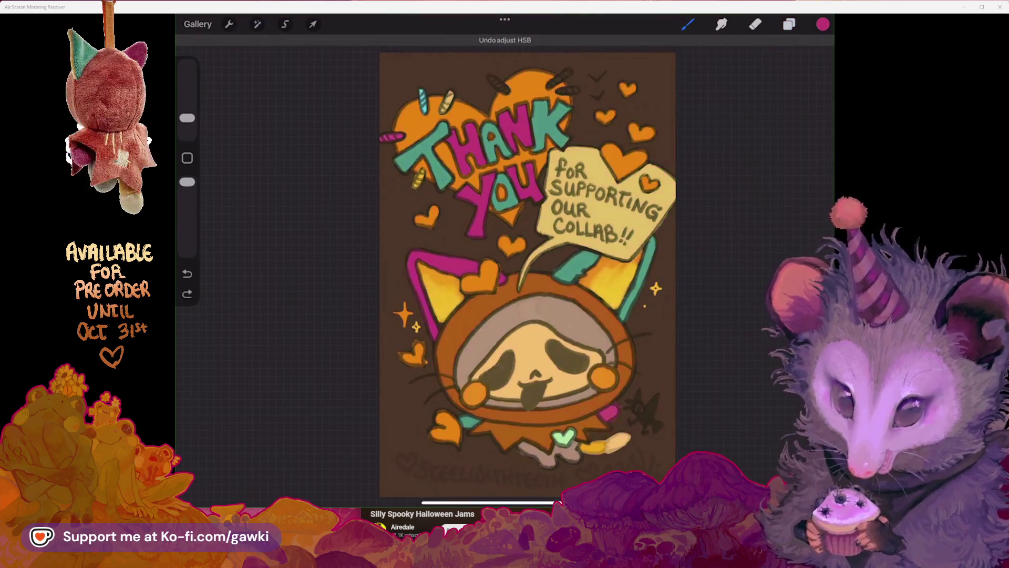
# Open the layers list and sample the teal from the THANK YOU lettering
pyautogui.click(789, 24)
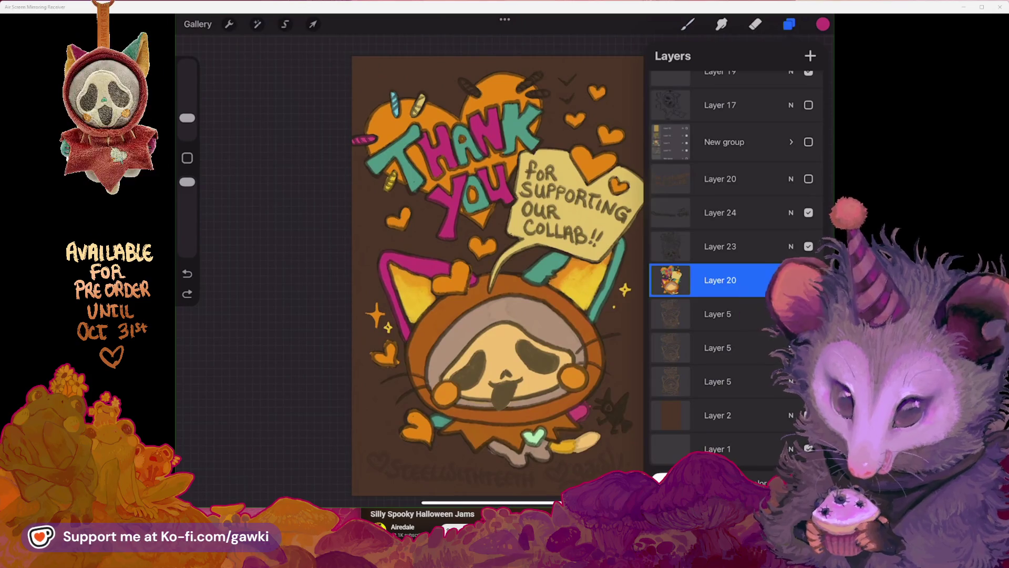
pyautogui.scroll(5, 504, 273)
pyautogui.moveTo(592, 234); pyautogui.dragTo(516, 261)
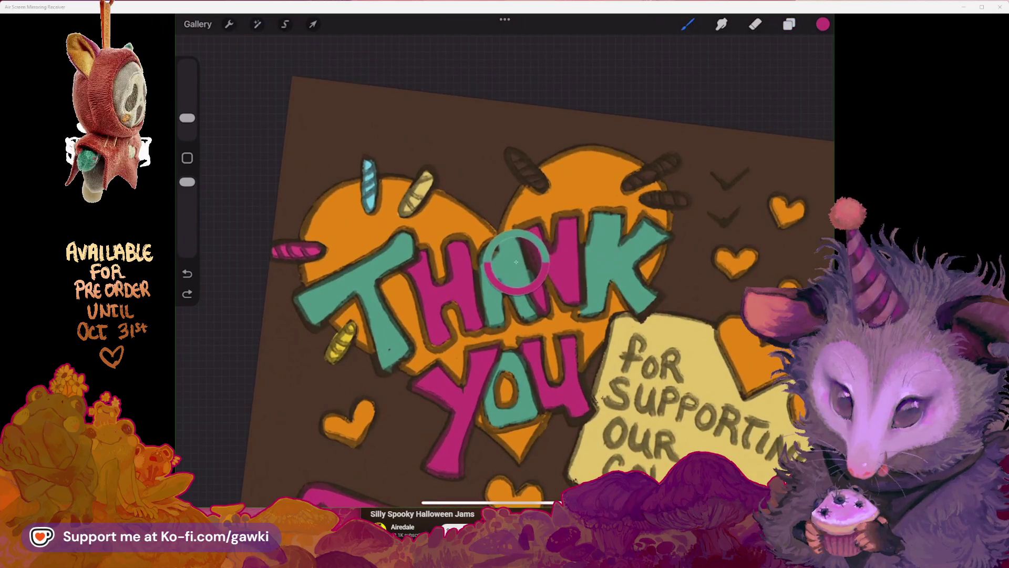
# Expand the Silly Spooky Halloween Jams description, nudge the browser down-right, then return to the drawing
pyautogui.hotkey('alt', 'Tab')
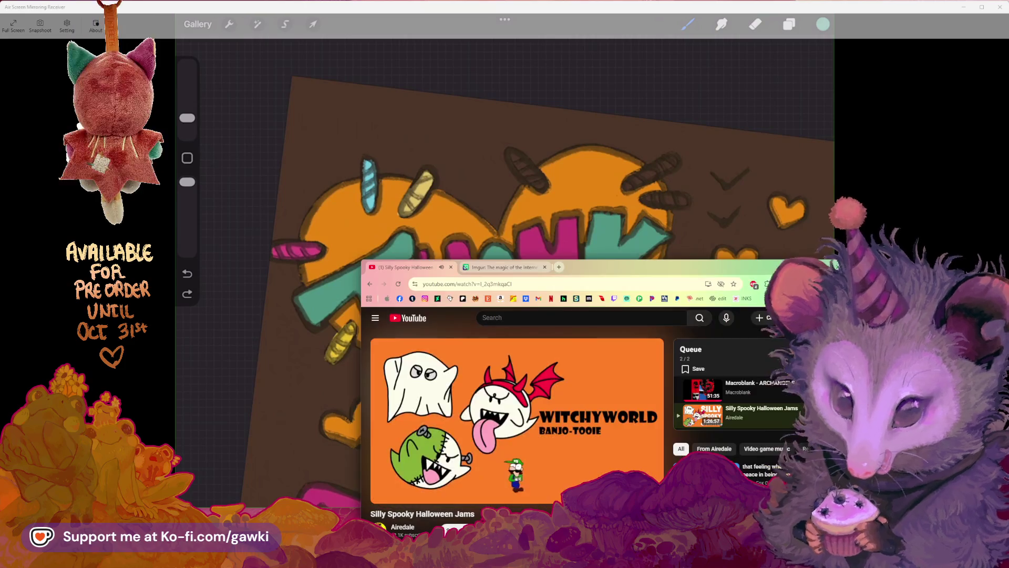
pyautogui.scroll(-3, 560, 464)
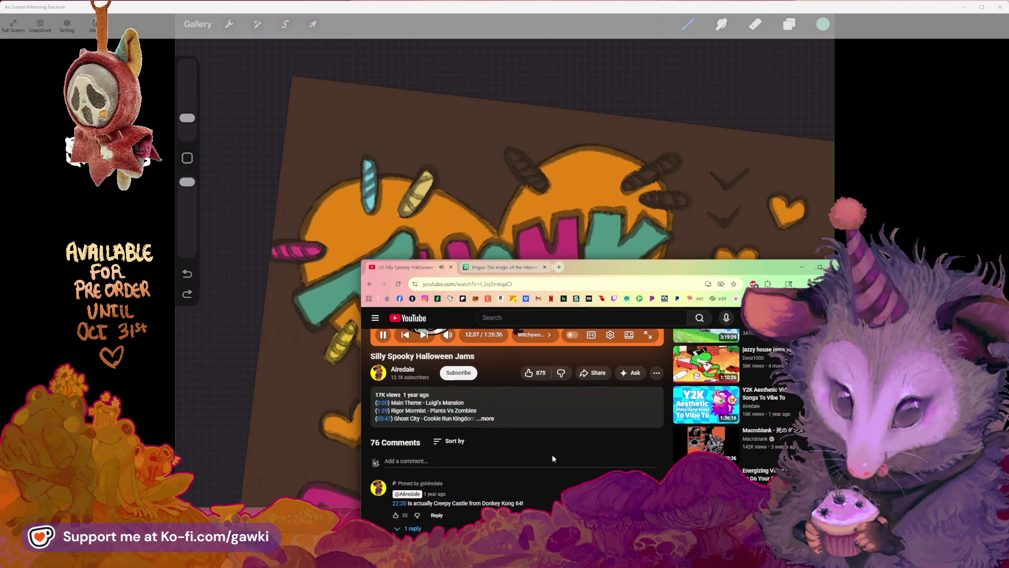
pyautogui.click(488, 419)
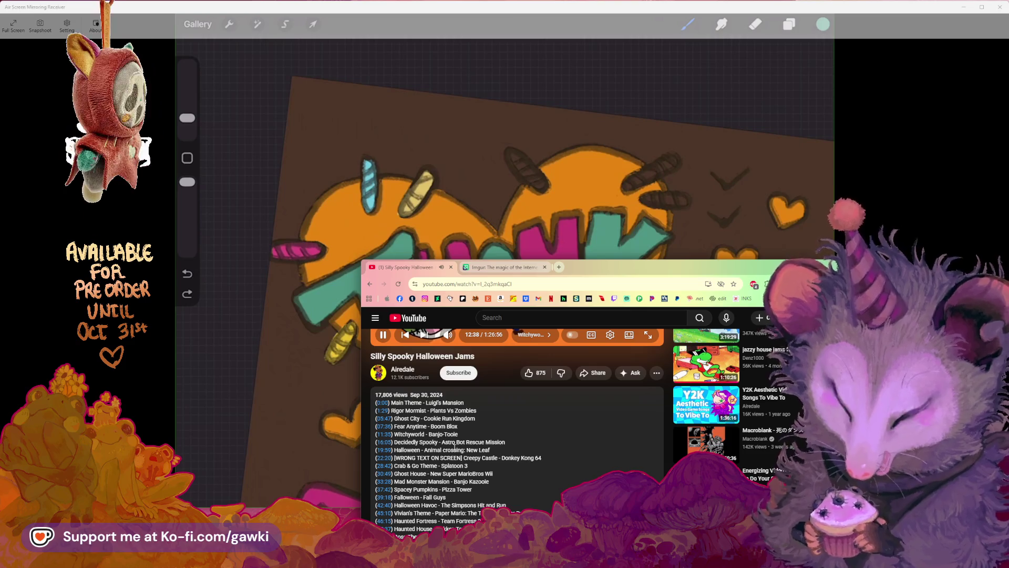
pyautogui.scroll(3, 477, 459)
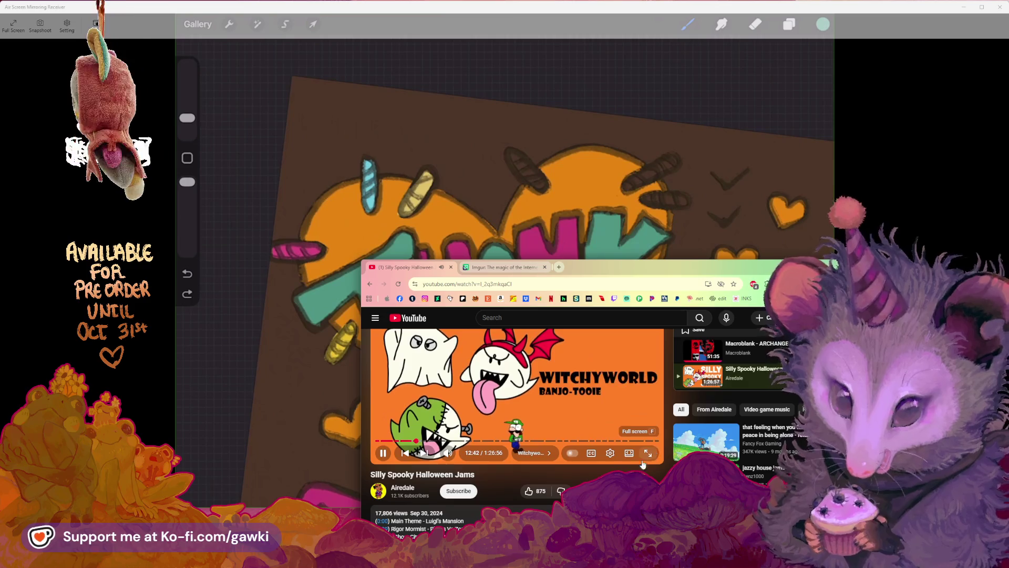
pyautogui.moveTo(624, 275)
pyautogui.mouseDown()
pyautogui.moveTo(643, 315)
pyautogui.moveTo(626, 316)
pyautogui.mouseUp()
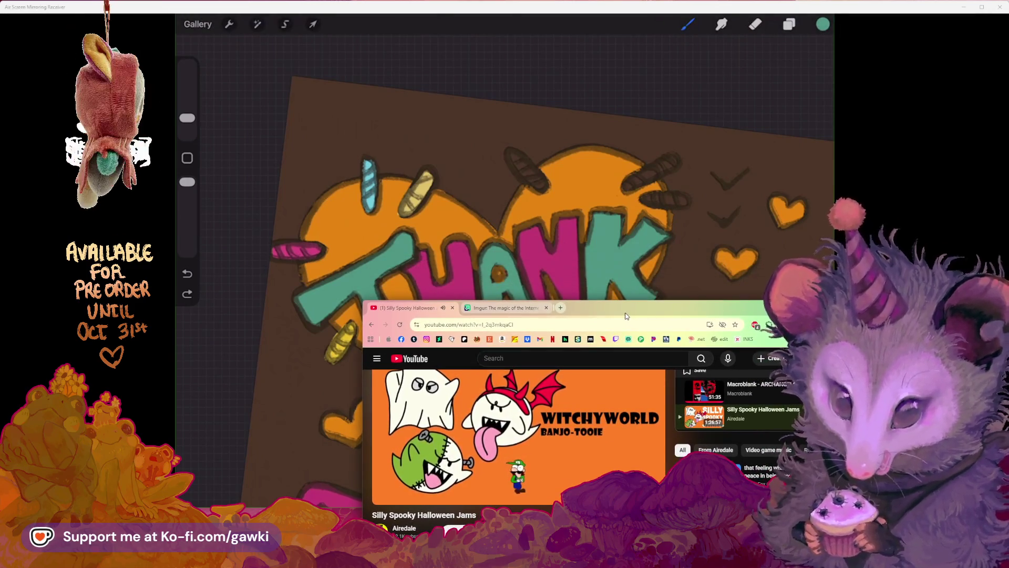
pyautogui.click(759, 9)
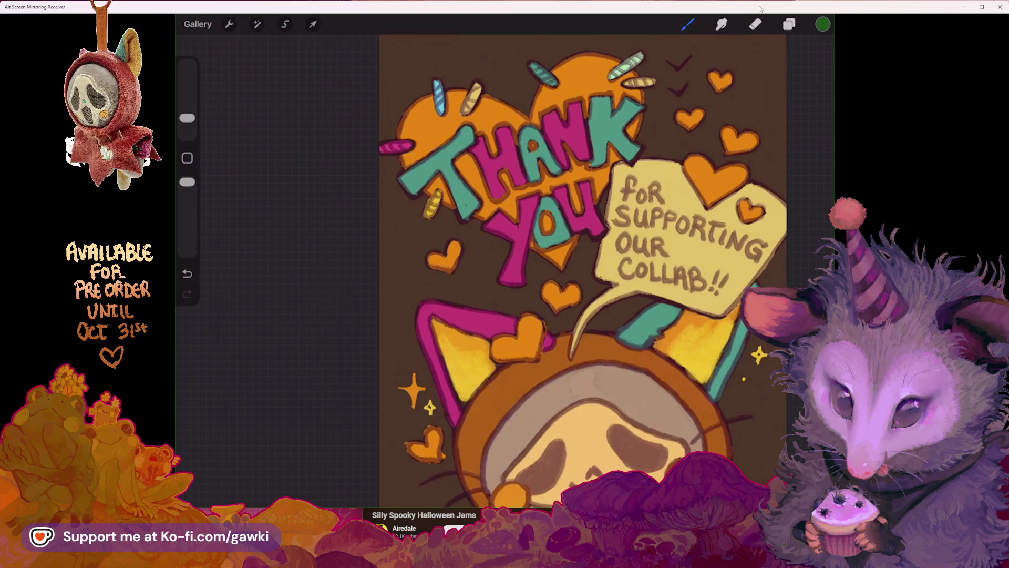
# Draw small orange hearts and two dark checkmarks around the cream 'for SUPPORTING OUR COLLAB' bubble
pyautogui.moveTo(734, 3)
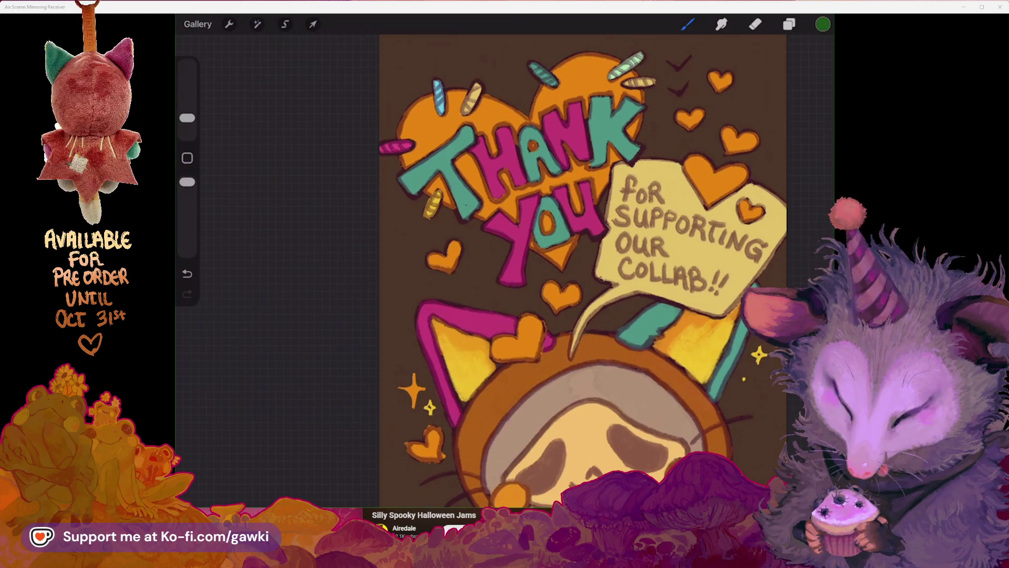
pyautogui.moveTo(911, 179)
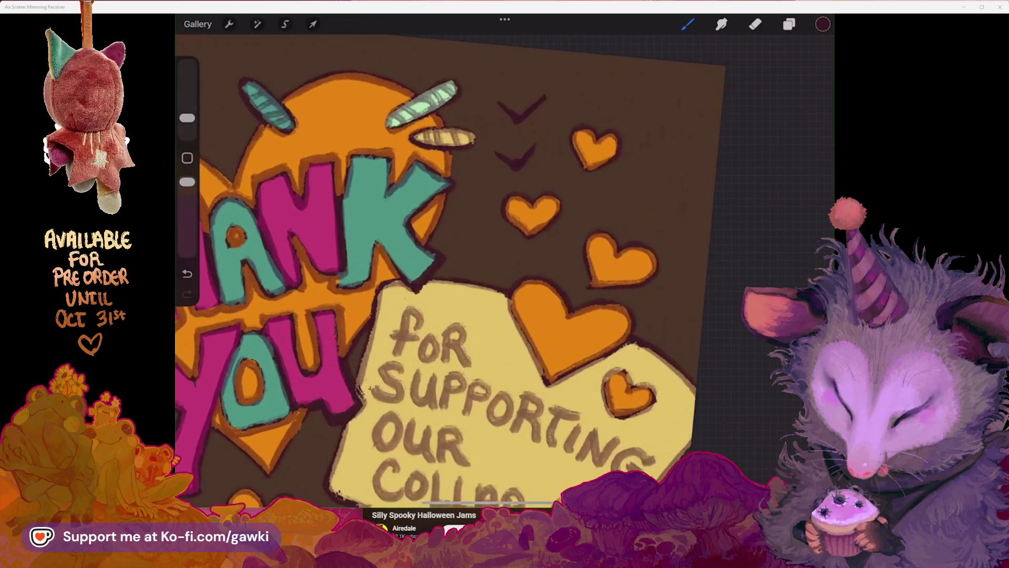
# Undo the last stroke, reshape the lower checkmark into a tiny bat, and sample the heart's orange
pyautogui.hotkey('ctrl', 'z')
pyautogui.moveTo(491, 160); pyautogui.dragTo(532, 153)
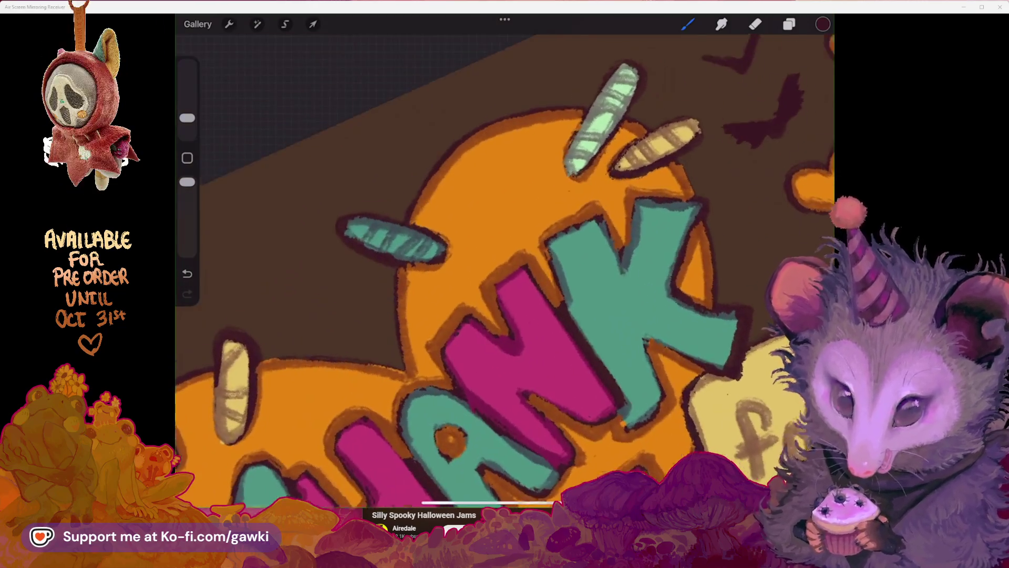
pyautogui.click(678, 157)
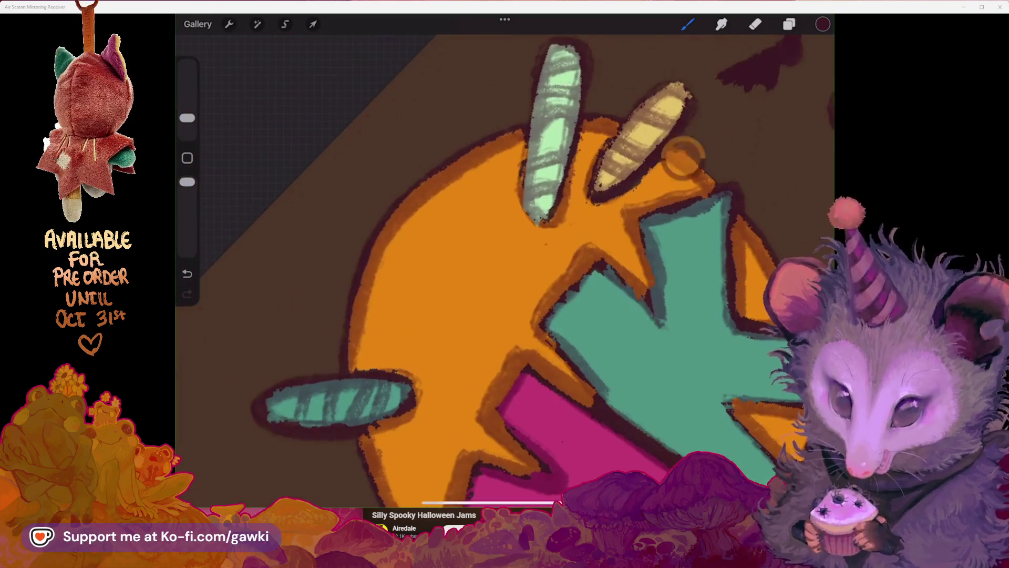
# Try orange touch-ups along the yellow stitch mark's outline, then undo them
pyautogui.moveTo(597, 136); pyautogui.dragTo(583, 176)
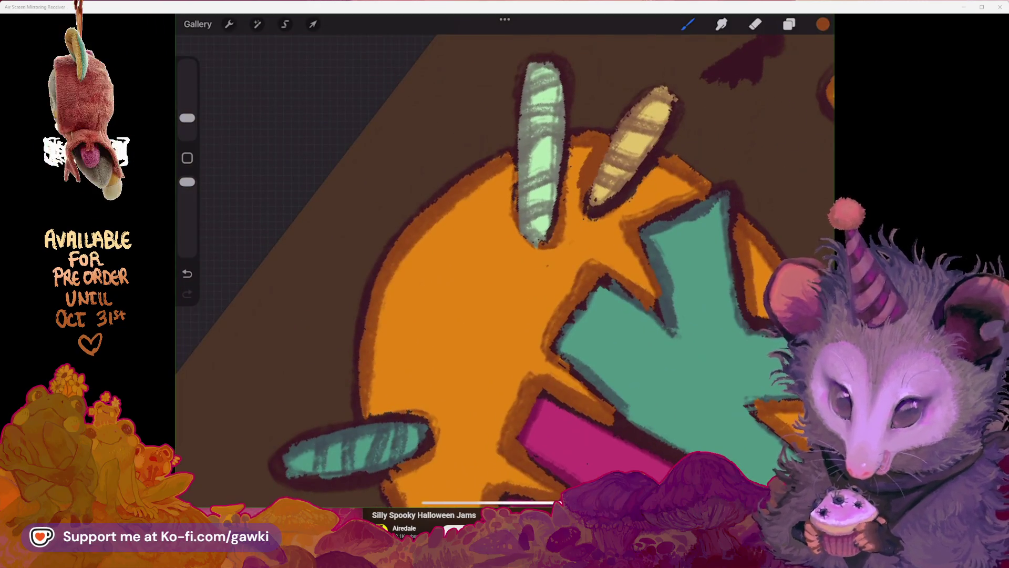
pyautogui.hotkey('ctrl', 'z')
pyautogui.hotkey('ctrl', 'z')
pyautogui.hotkey('ctrl', 'z')
pyautogui.moveTo(600, 138)
pyautogui.mouseDown()
pyautogui.moveTo(586, 179)
pyautogui.moveTo(620, 213)
pyautogui.moveTo(659, 155)
pyautogui.mouseUp()
pyautogui.hotkey('ctrl', 'z')
pyautogui.hotkey('ctrl', 'z')
pyautogui.hotkey('ctrl', 'z')
pyautogui.scroll(-5, 504, 271)
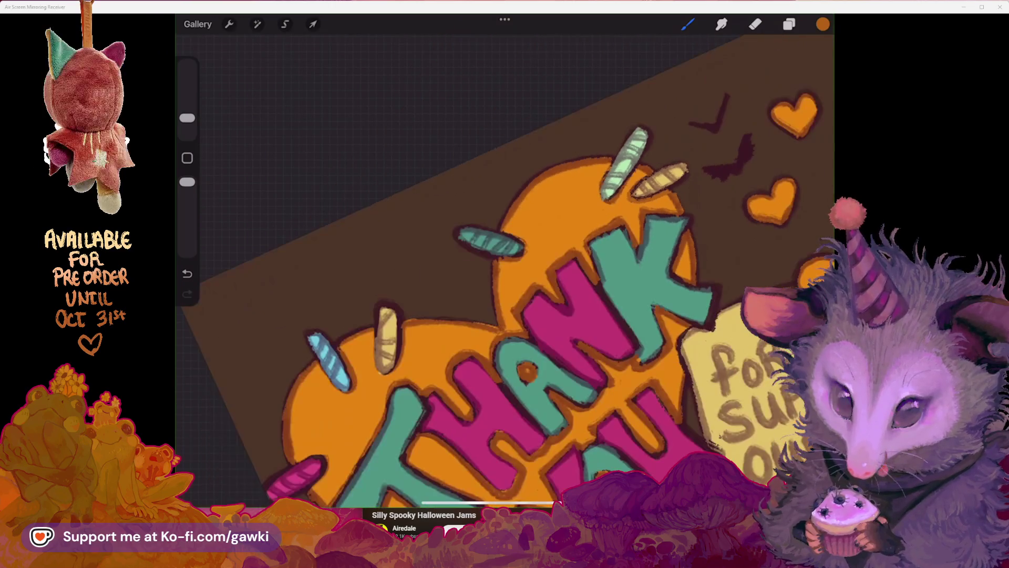
pyautogui.scroll(3, 504, 271)
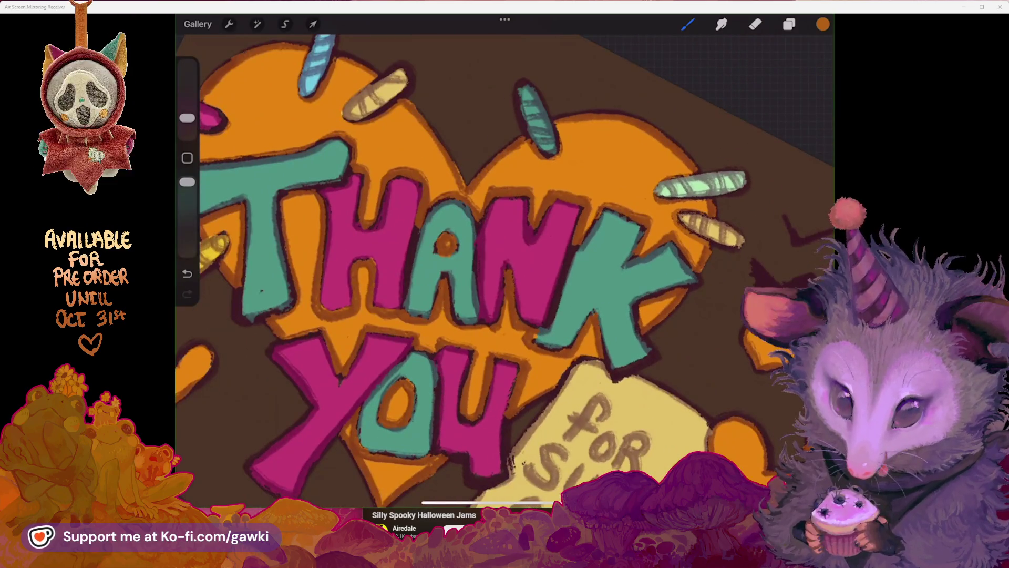
pyautogui.scroll(3, 504, 271)
# Test orange over the teal stitch mark's tip, then undo it
pyautogui.moveTo(553, 189); pyautogui.dragTo(592, 156)
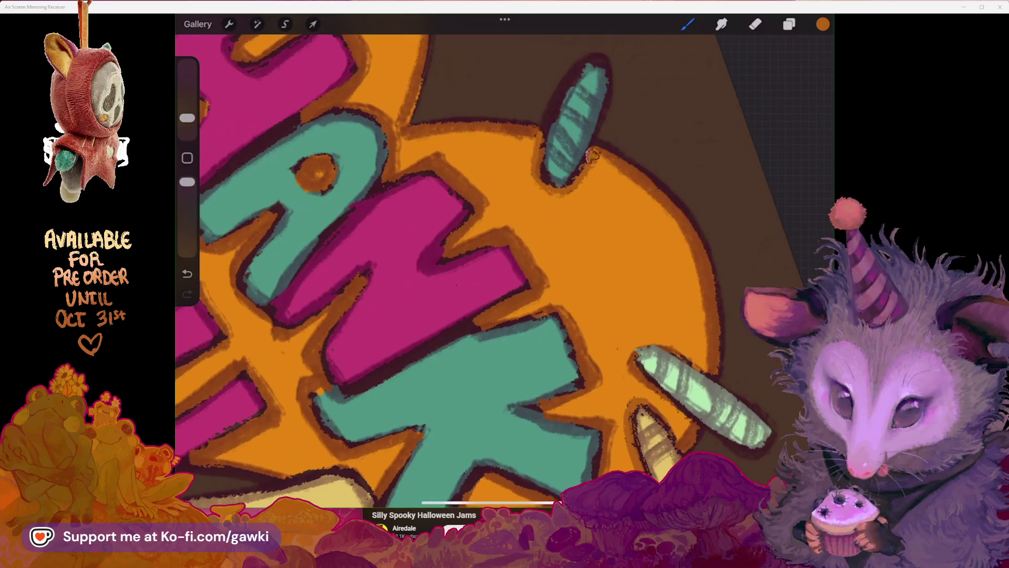
pyautogui.scroll(-5, 504, 271)
pyautogui.scroll(2, 504, 271)
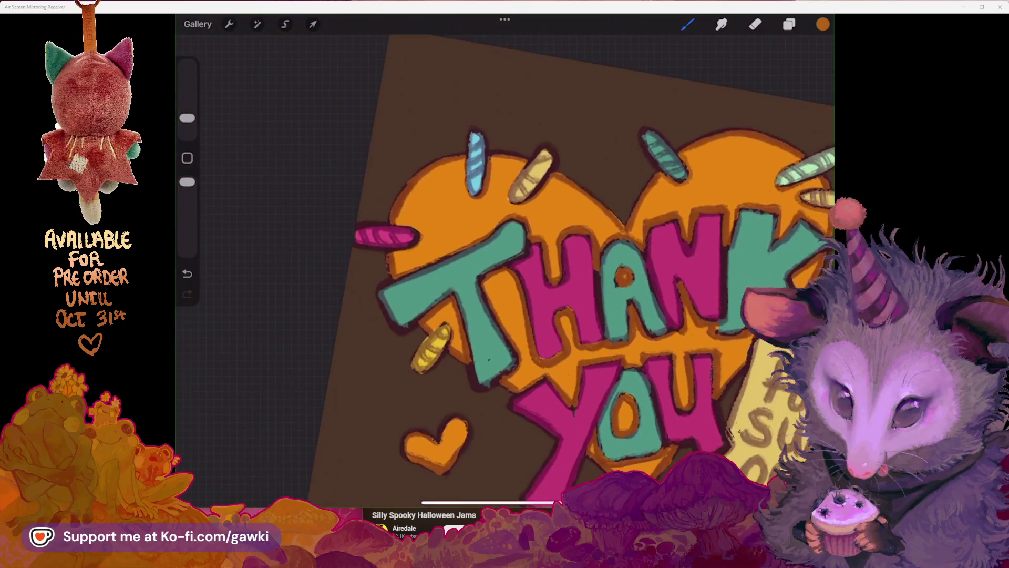
pyautogui.scroll(-1, 504, 271)
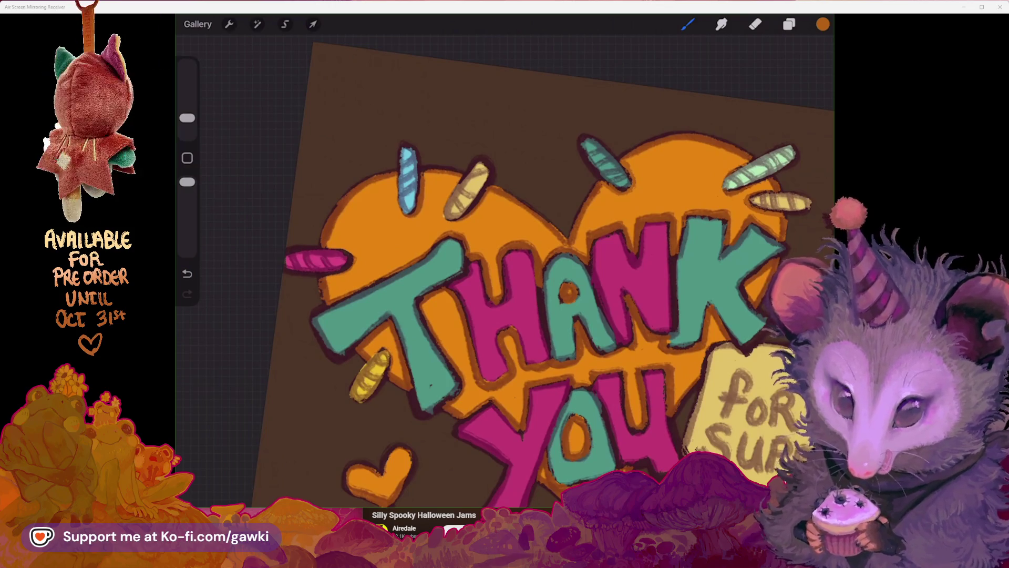
pyautogui.scroll(-3, 504, 271)
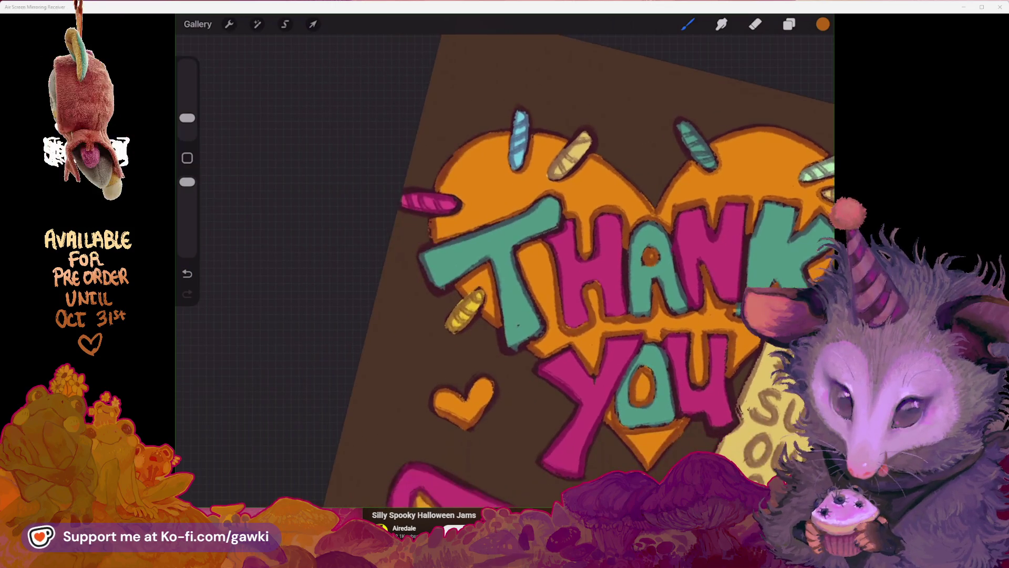
pyautogui.scroll(3, 504, 271)
pyautogui.hotkey('ctrl', 'z')
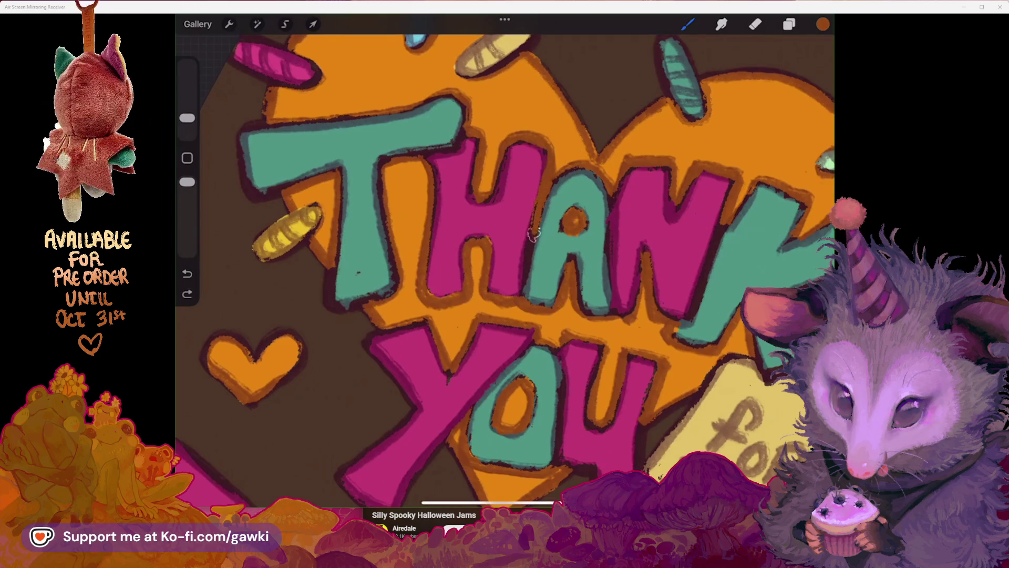